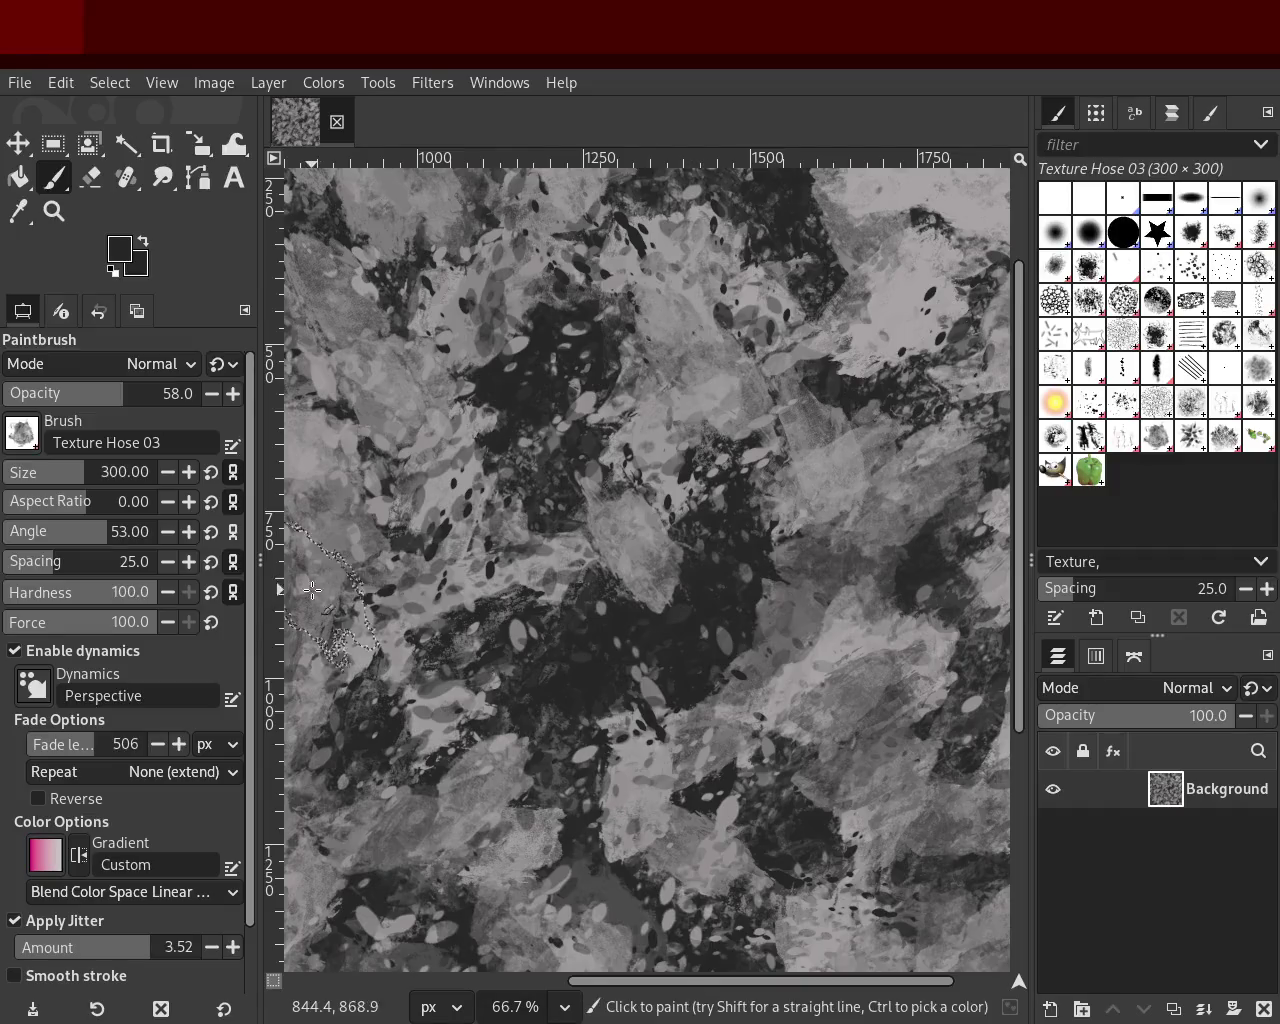
# - Zoom the canvas in and out to inspect the texture, ending on the whole image
pyautogui.click(54, 211)
pyautogui.click(586, 447)
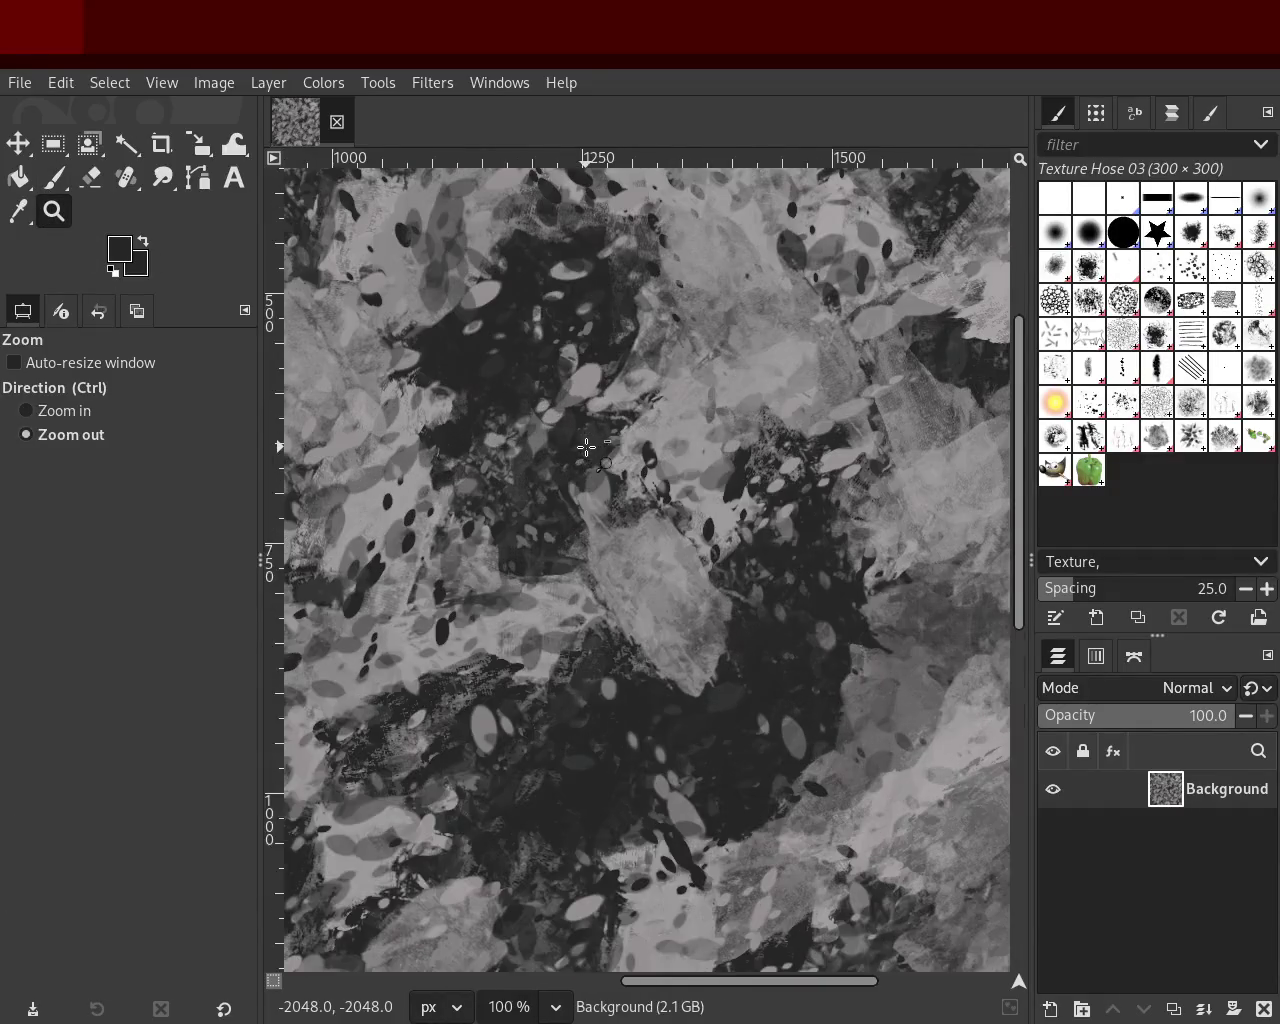
pyautogui.scroll(-4, 586, 447)
pyautogui.click(540, 526)
pyautogui.scroll(2, 540, 526)
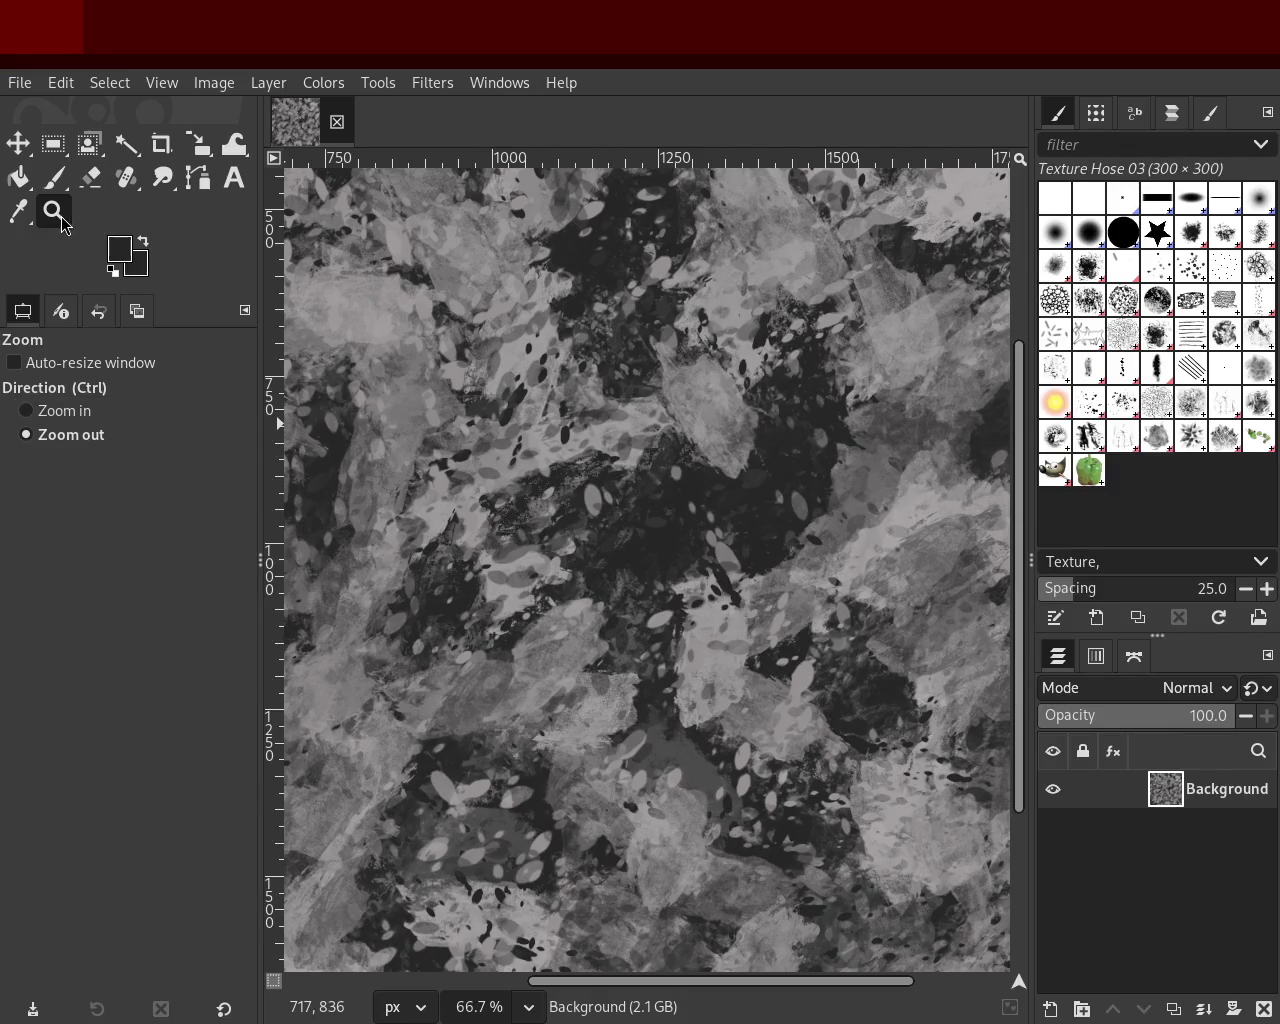
pyautogui.keyDown('ctrl'); pyautogui.click(464, 290); pyautogui.keyUp('ctrl')
pyautogui.click(681, 521)
pyautogui.keyDown('ctrl'); pyautogui.scroll(-4, 681, 521); pyautogui.keyUp('ctrl')
pyautogui.keyDown('ctrl'); pyautogui.scroll(-1, 679, 530); pyautogui.keyUp('ctrl')
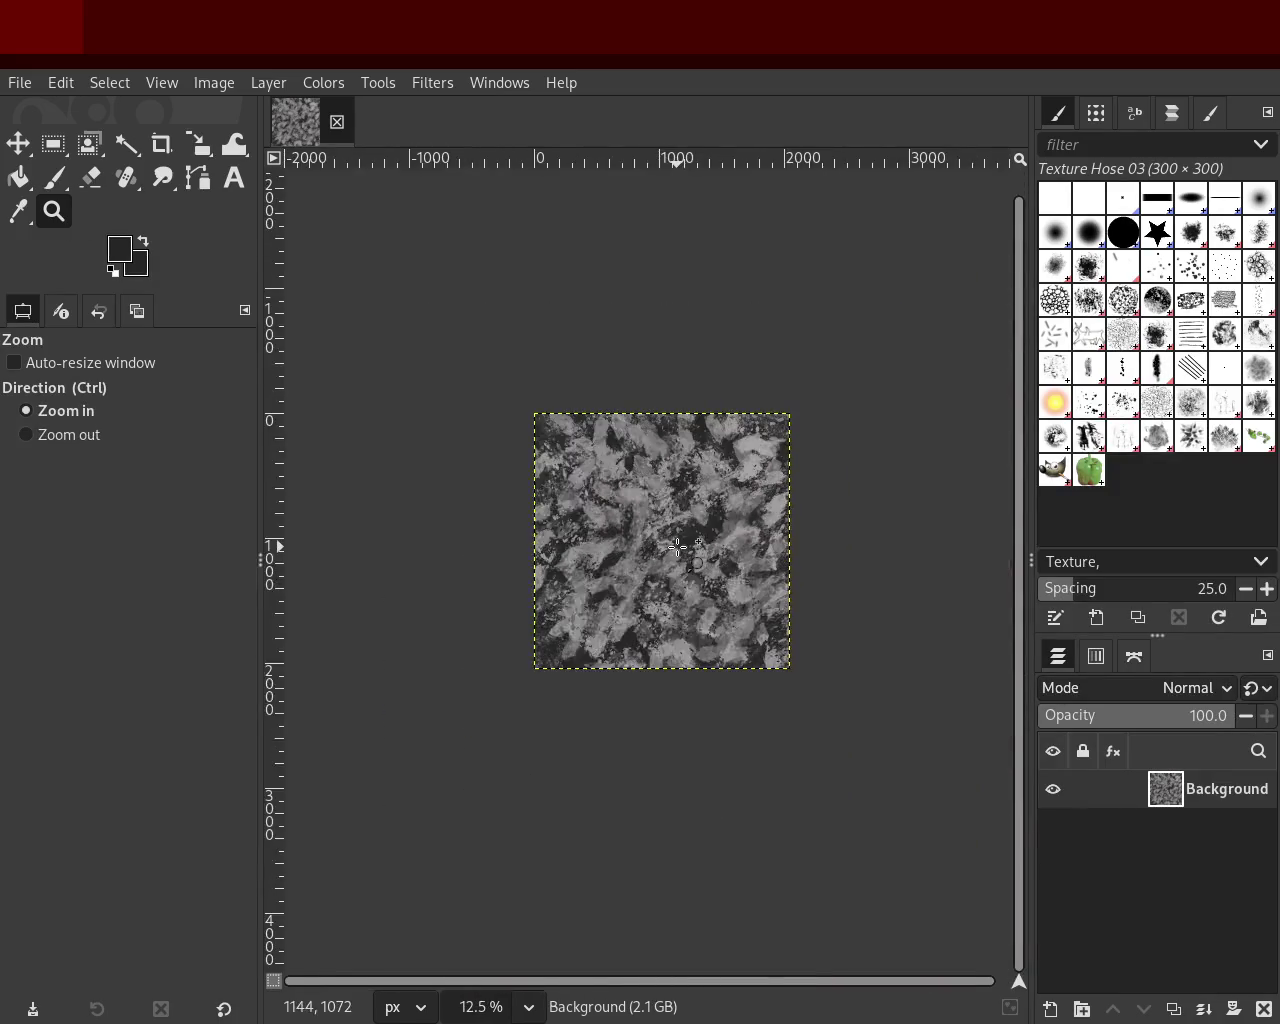
pyautogui.keyDown('ctrl'); pyautogui.scroll(4, 678, 540); pyautogui.keyUp('ctrl')
pyautogui.keyDown('ctrl'); pyautogui.scroll(-1, 677, 547); pyautogui.keyUp('ctrl')
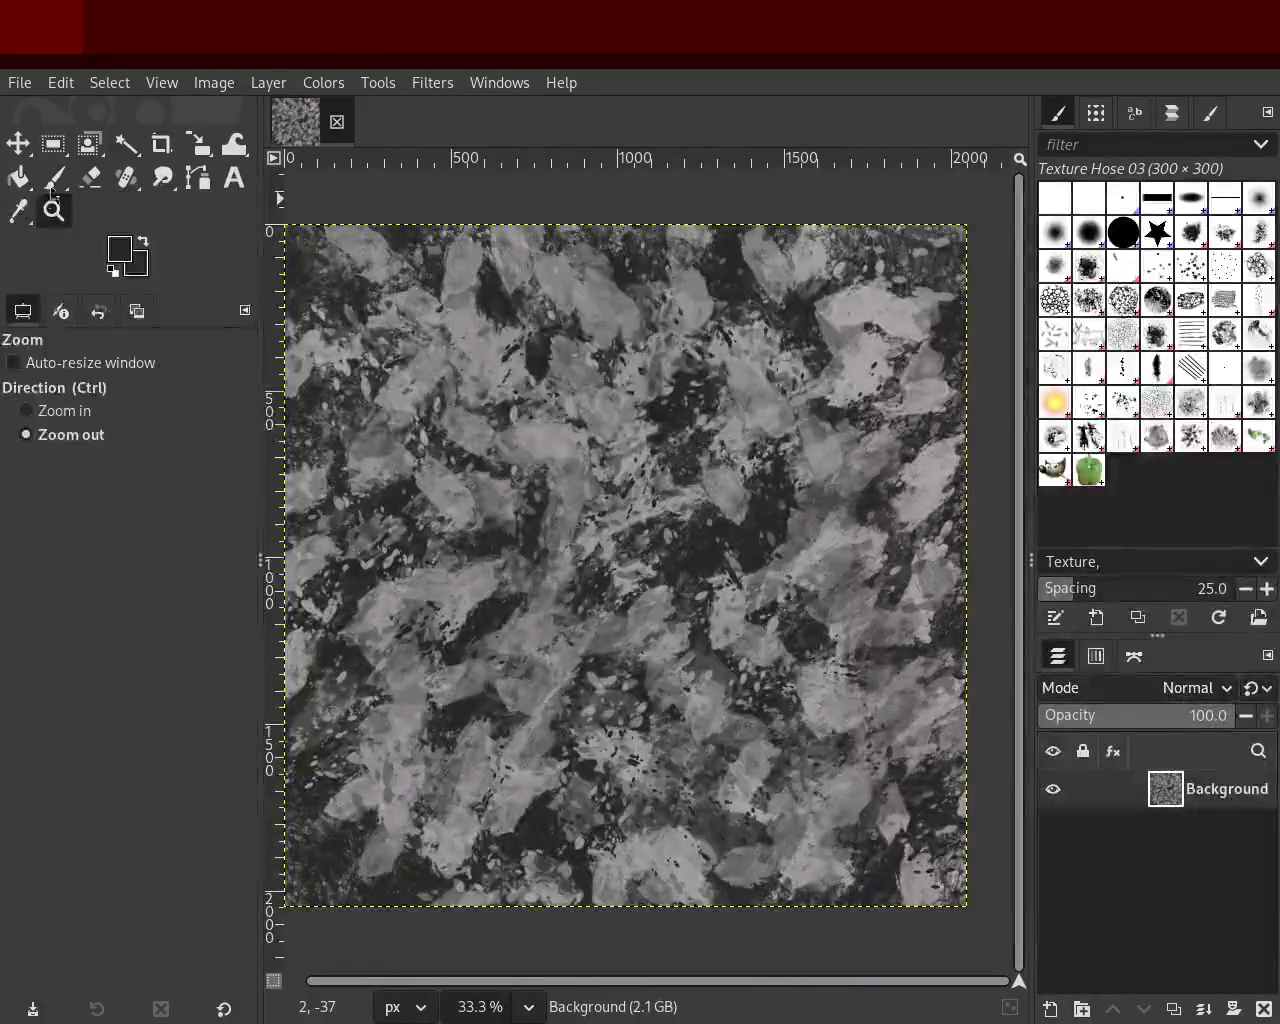
# - Switch to the Paintbrush with the Bristles 01 brush at size 184
pyautogui.press('p')
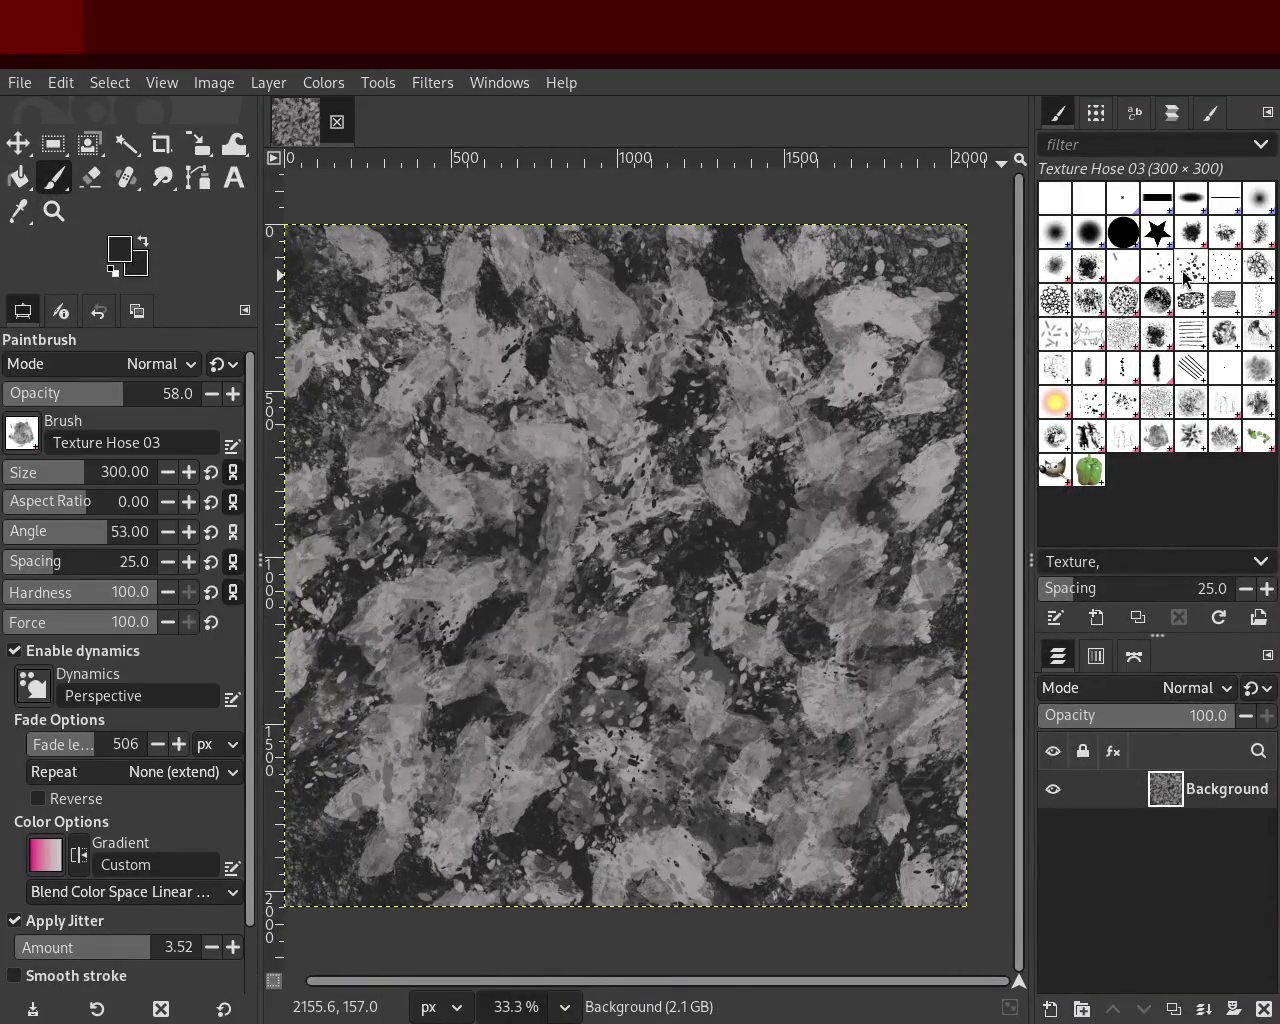
pyautogui.click(1191, 265)
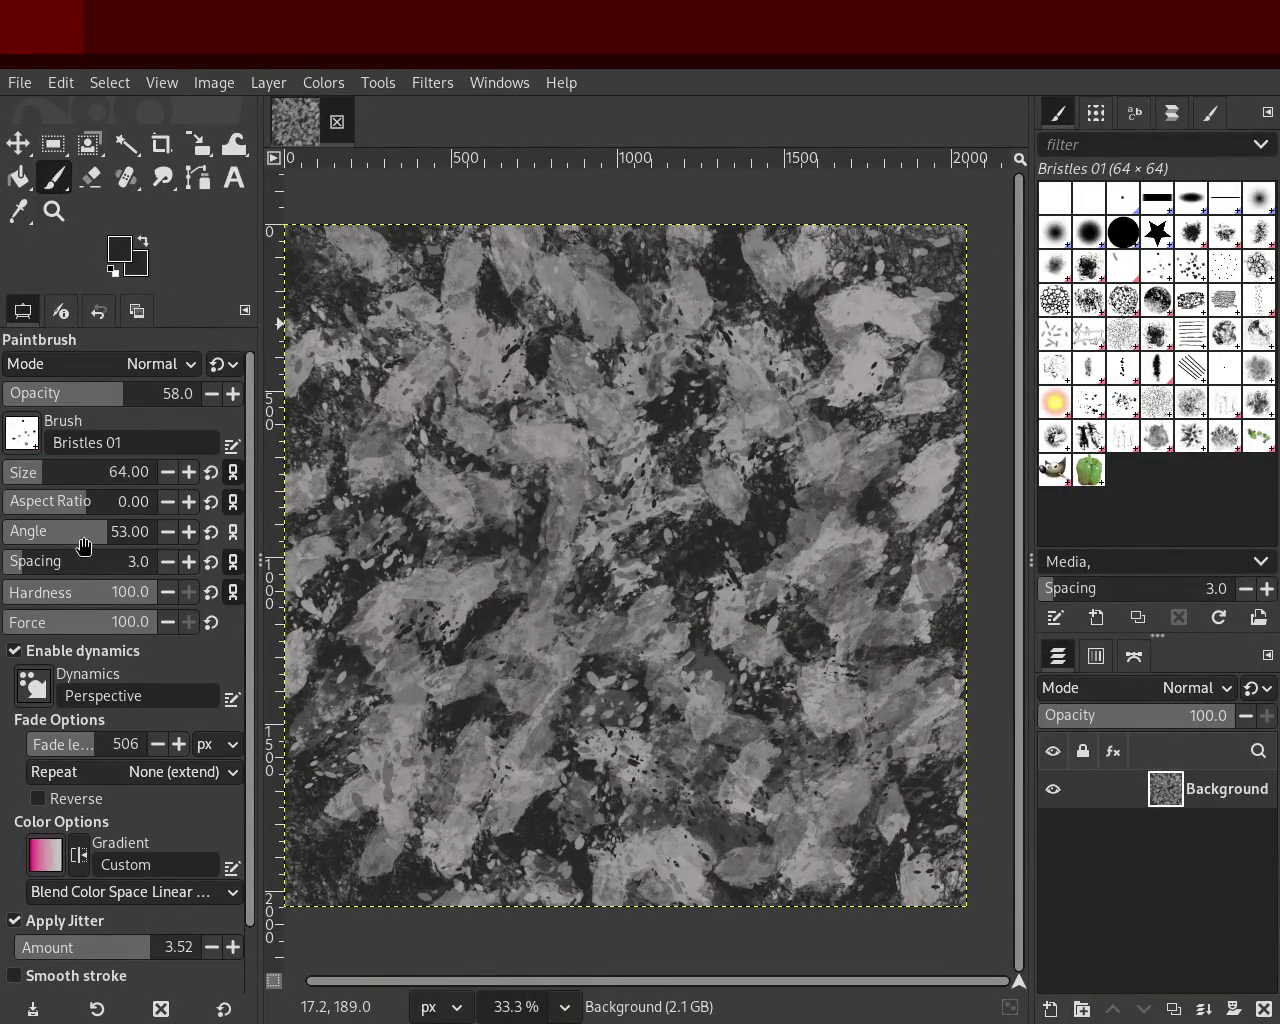
pyautogui.moveTo(45, 474); pyautogui.dragTo(68, 474)
# - Return to Bristles 01 at size 234, sample mid-grey, and undo a trial upper-left stroke
pyautogui.click(1089, 402)
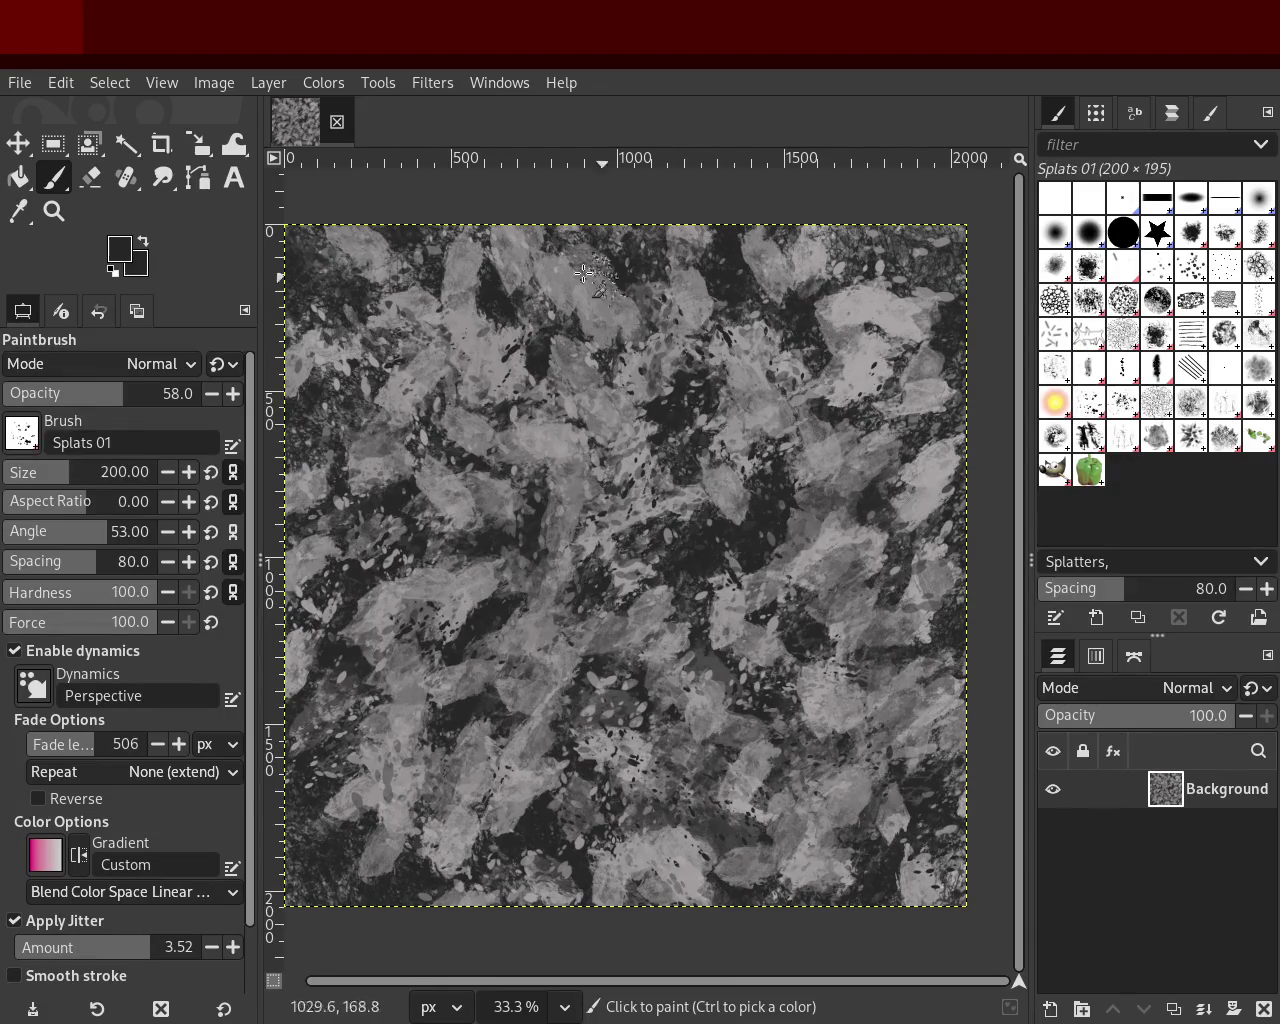
pyautogui.click(1157, 266)
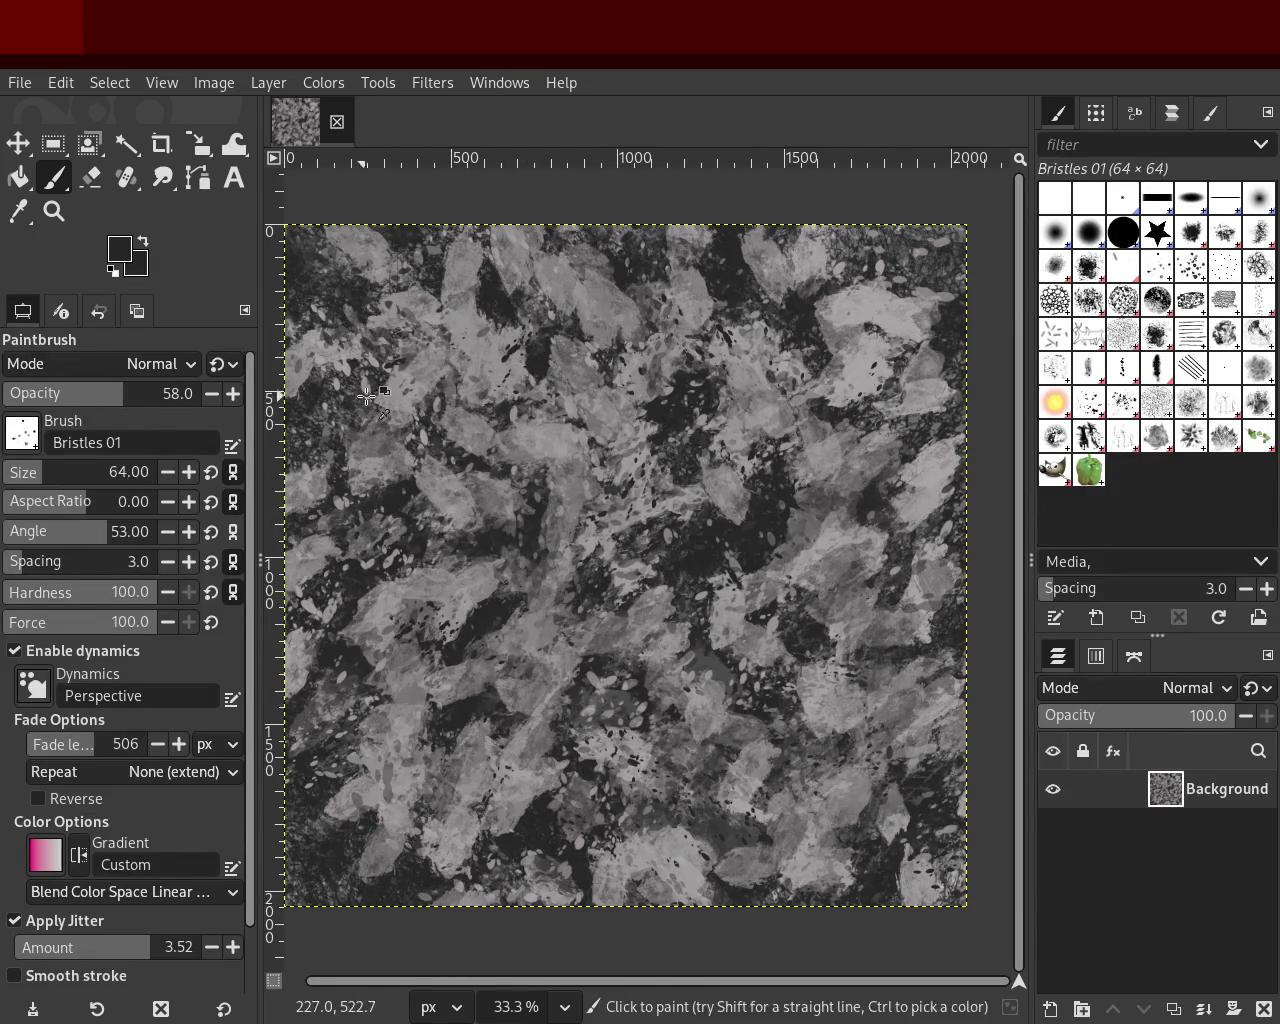
pyautogui.keyDown('ctrl'); pyautogui.click(487, 347); pyautogui.keyUp('ctrl')
pyautogui.keyDown('ctrl'); pyautogui.click(487, 318); pyautogui.keyUp('ctrl')
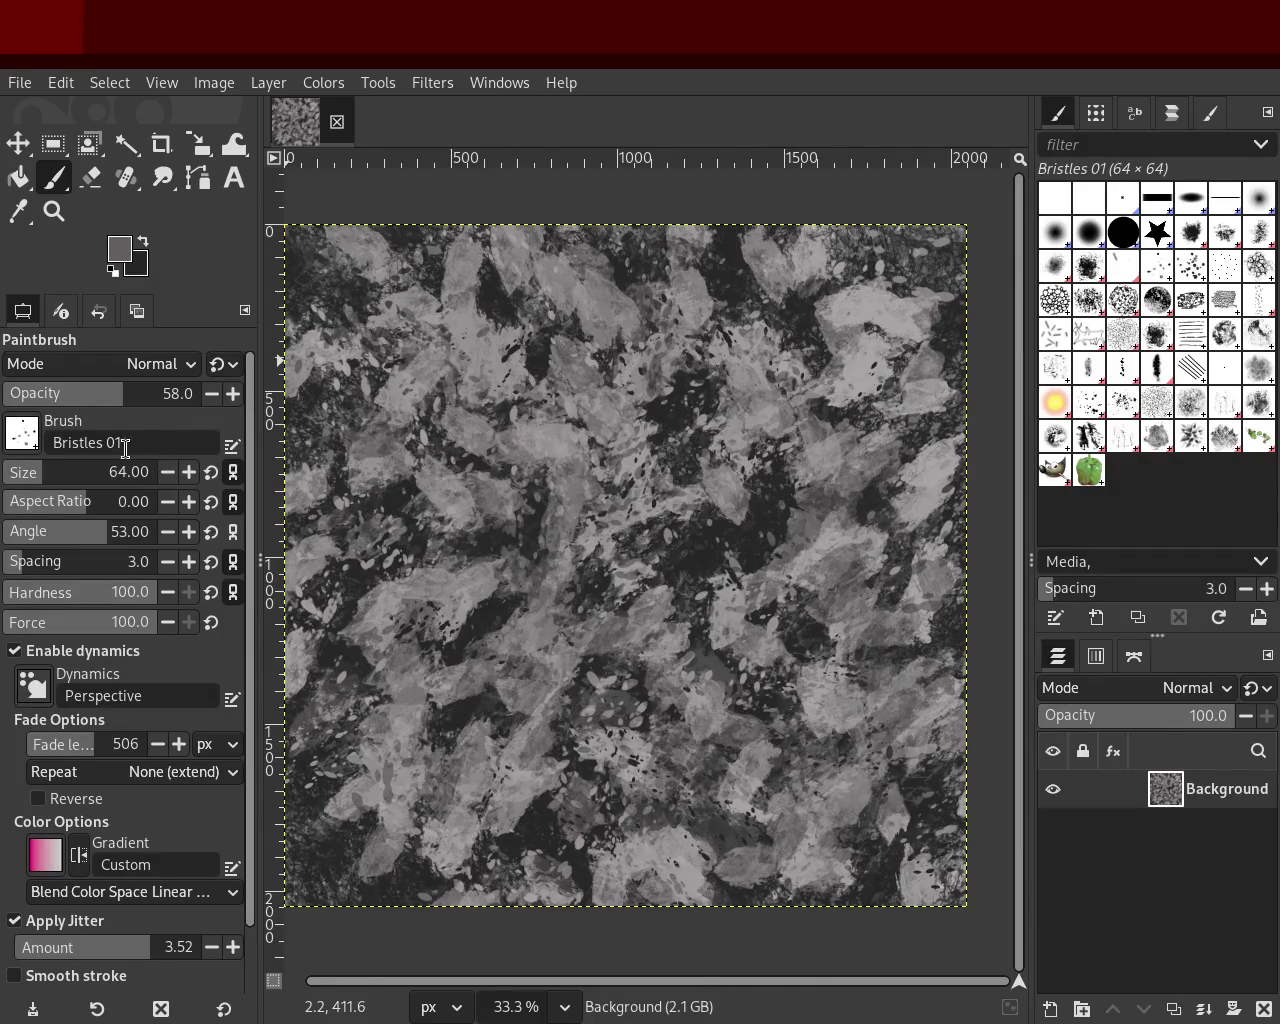
pyautogui.moveTo(60, 472); pyautogui.dragTo(76, 472)
pyautogui.moveTo(428, 383); pyautogui.dragTo(354, 547)
pyautogui.hotkey('ctrl', 'z')
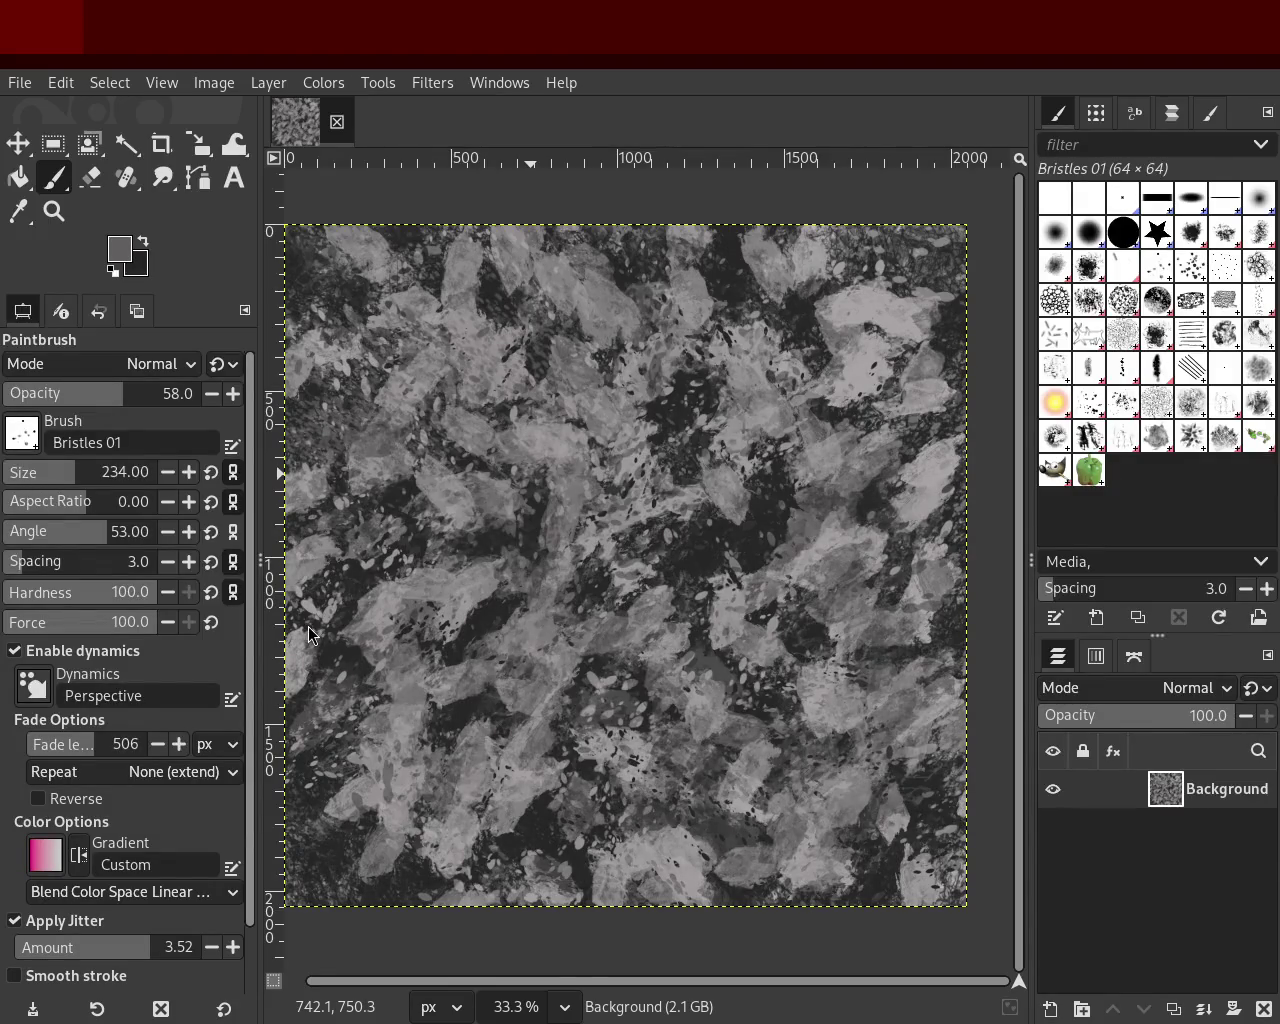
# - Dab sampled light grey over the left side with the brush shrunk to 146
pyautogui.keyDown('ctrl'); pyautogui.click(557, 495); pyautogui.keyUp('ctrl')
pyautogui.moveTo(559, 474); pyautogui.dragTo(310, 815)
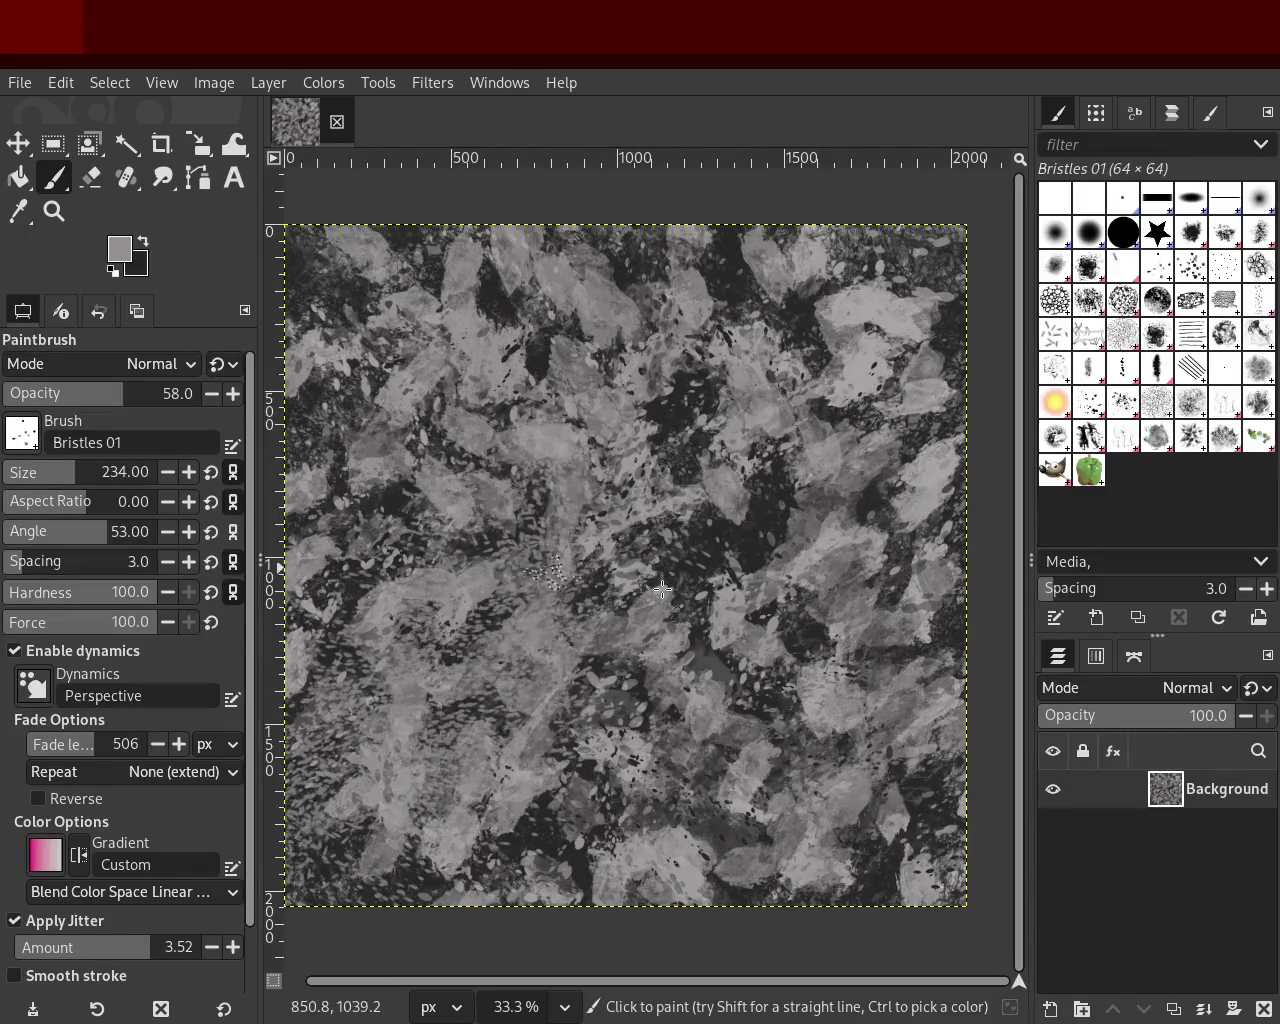
pyautogui.hotkey('ctrl', 'z')
pyautogui.moveTo(74, 472); pyautogui.dragTo(60, 472)
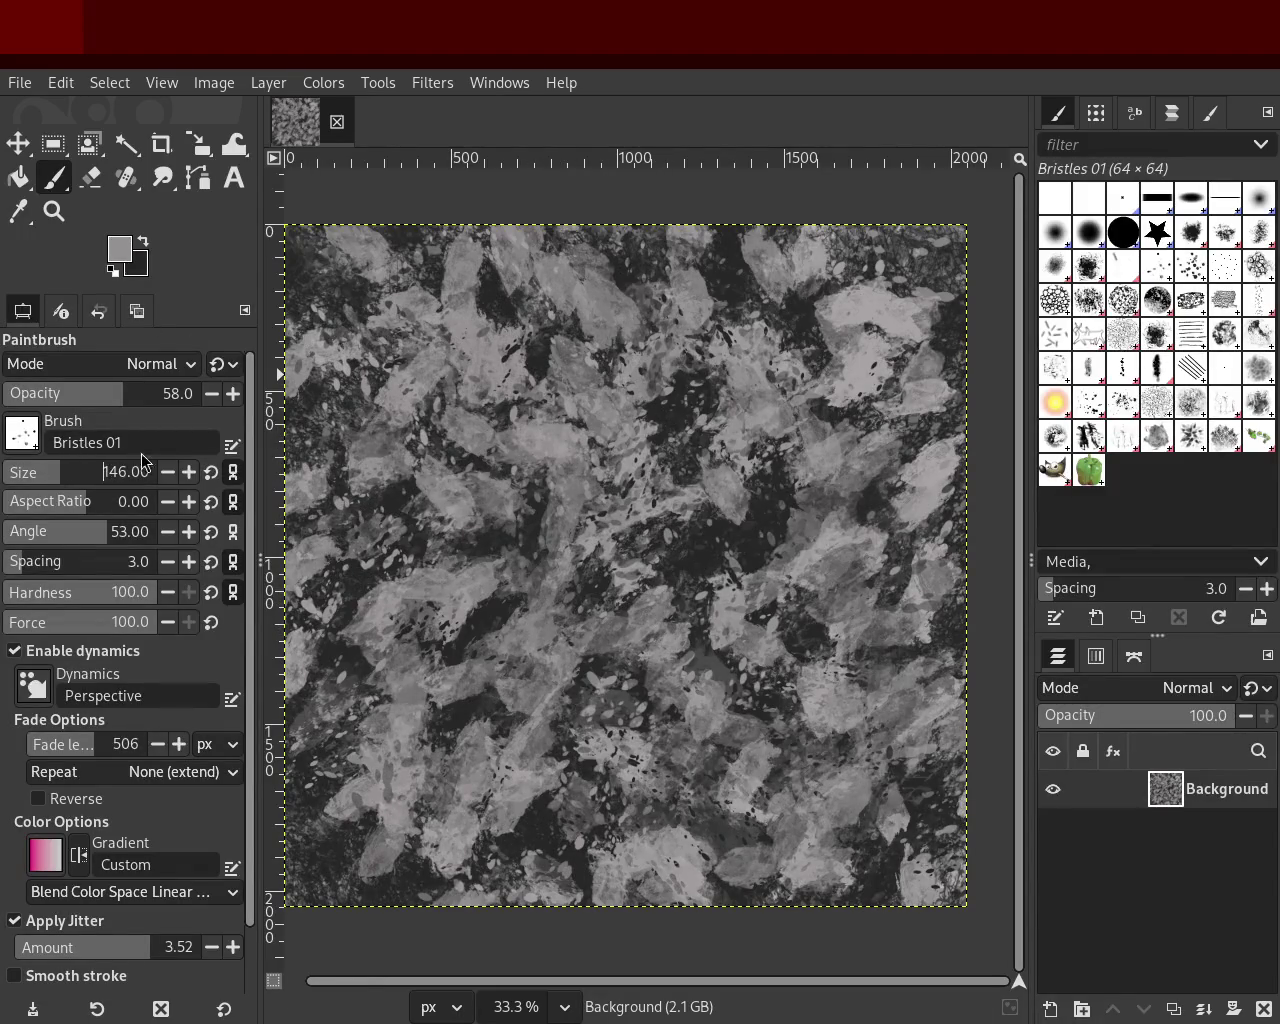
pyautogui.moveTo(525, 463); pyautogui.dragTo(584, 254)
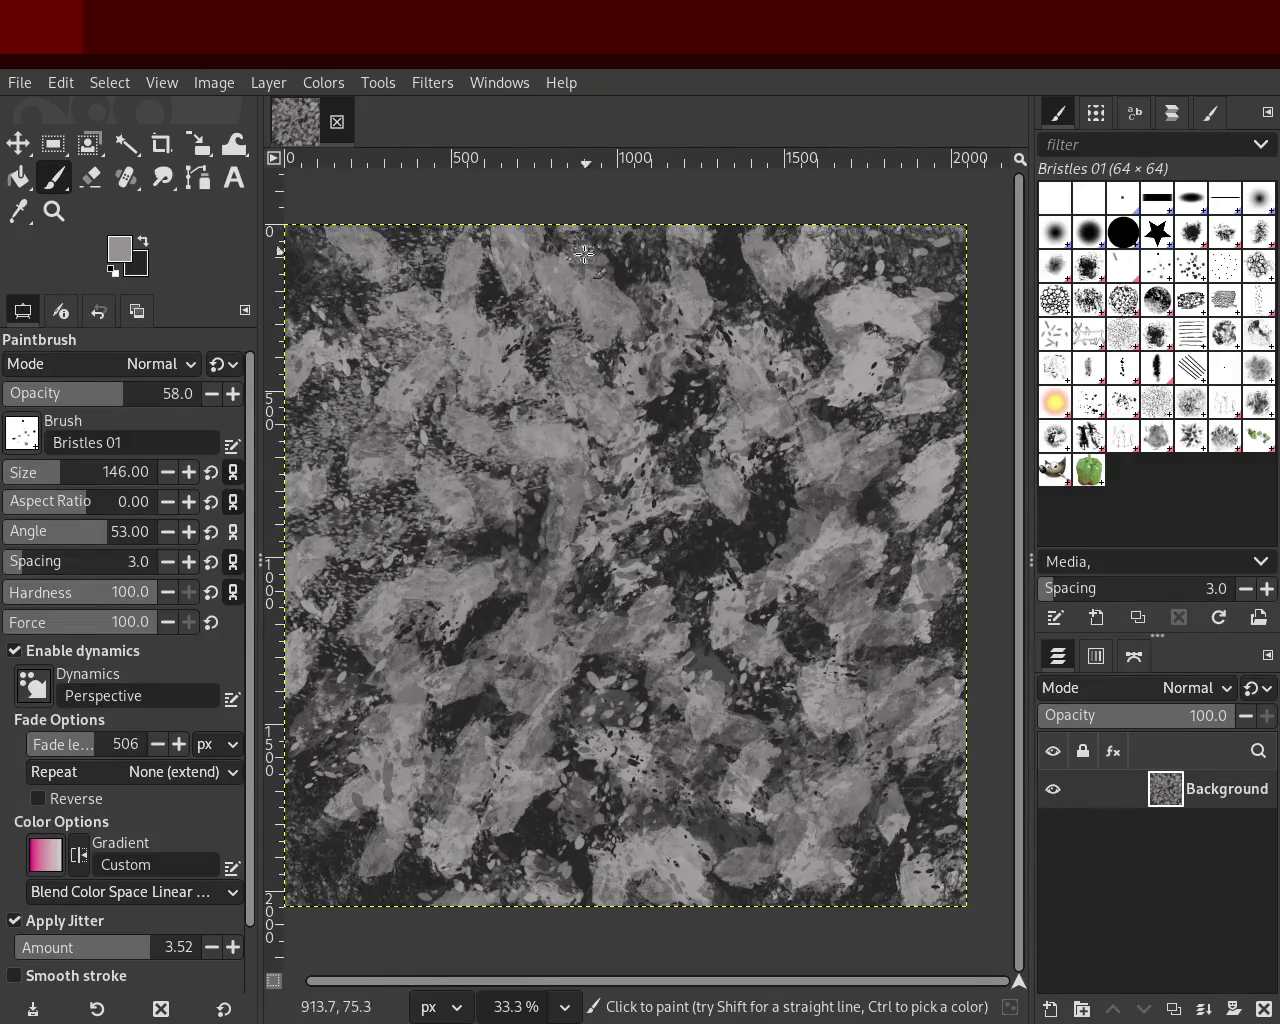
pyautogui.hotkey('ctrl', 'z')
pyautogui.hotkey('ctrl', 'z')
pyautogui.hotkey('ctrl', 'y')
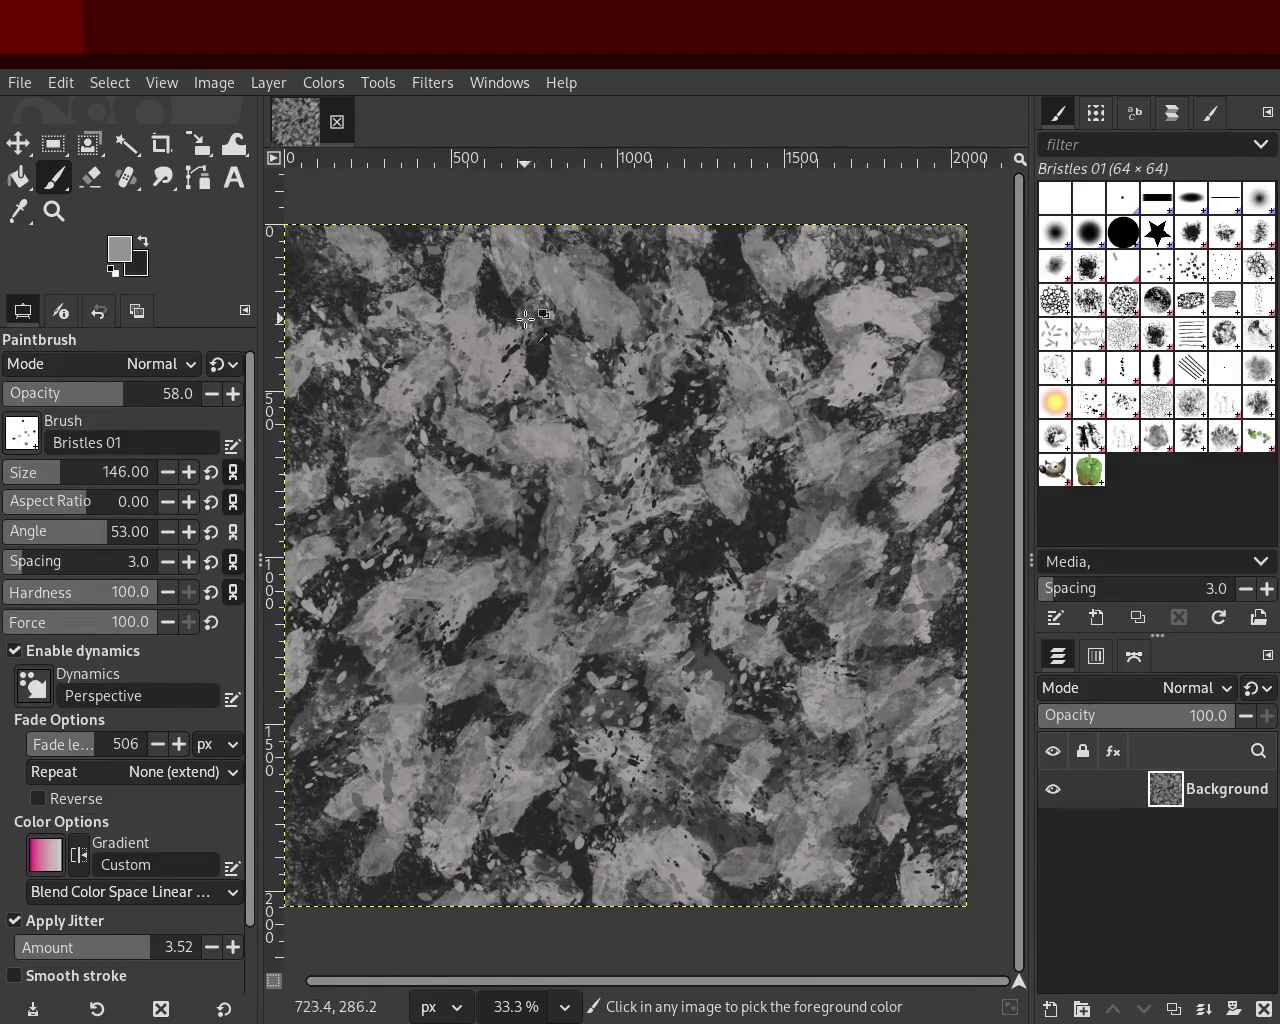
# - Paint sampled dark grey bristle dabs into the upper-left of the texture
pyautogui.keyDown('ctrl'); pyautogui.click(525, 318); pyautogui.keyUp('ctrl')
pyautogui.moveTo(498, 311); pyautogui.dragTo(346, 420)
pyautogui.hotkey('ctrl', 'z')
pyautogui.moveTo(600, 270); pyautogui.dragTo(539, 392)
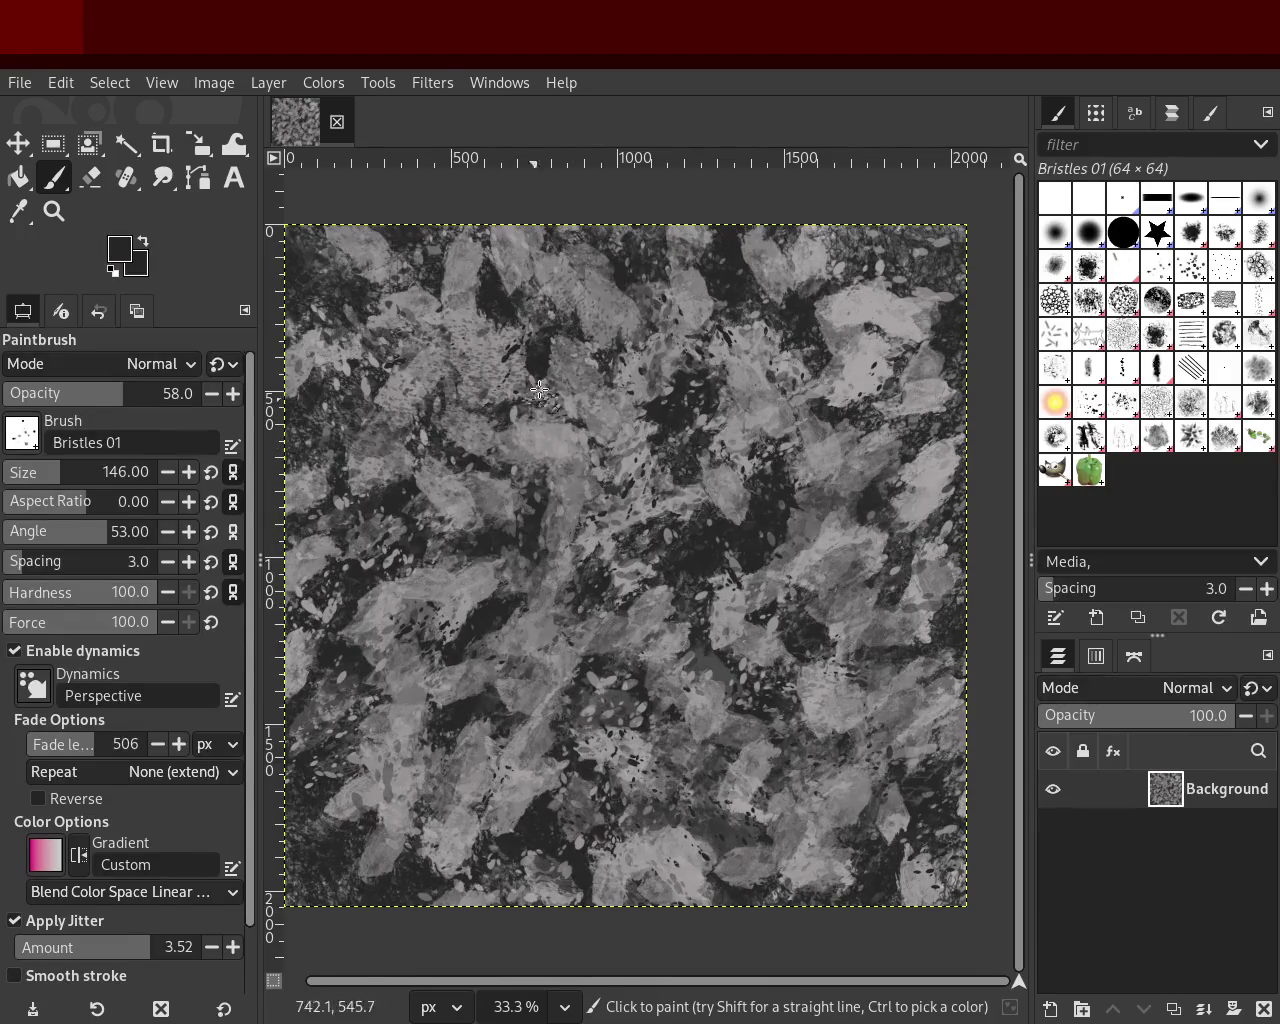
pyautogui.moveTo(470, 255); pyautogui.dragTo(365, 325)
pyautogui.hotkey('ctrl', 'z')
pyautogui.hotkey('ctrl', 'y')
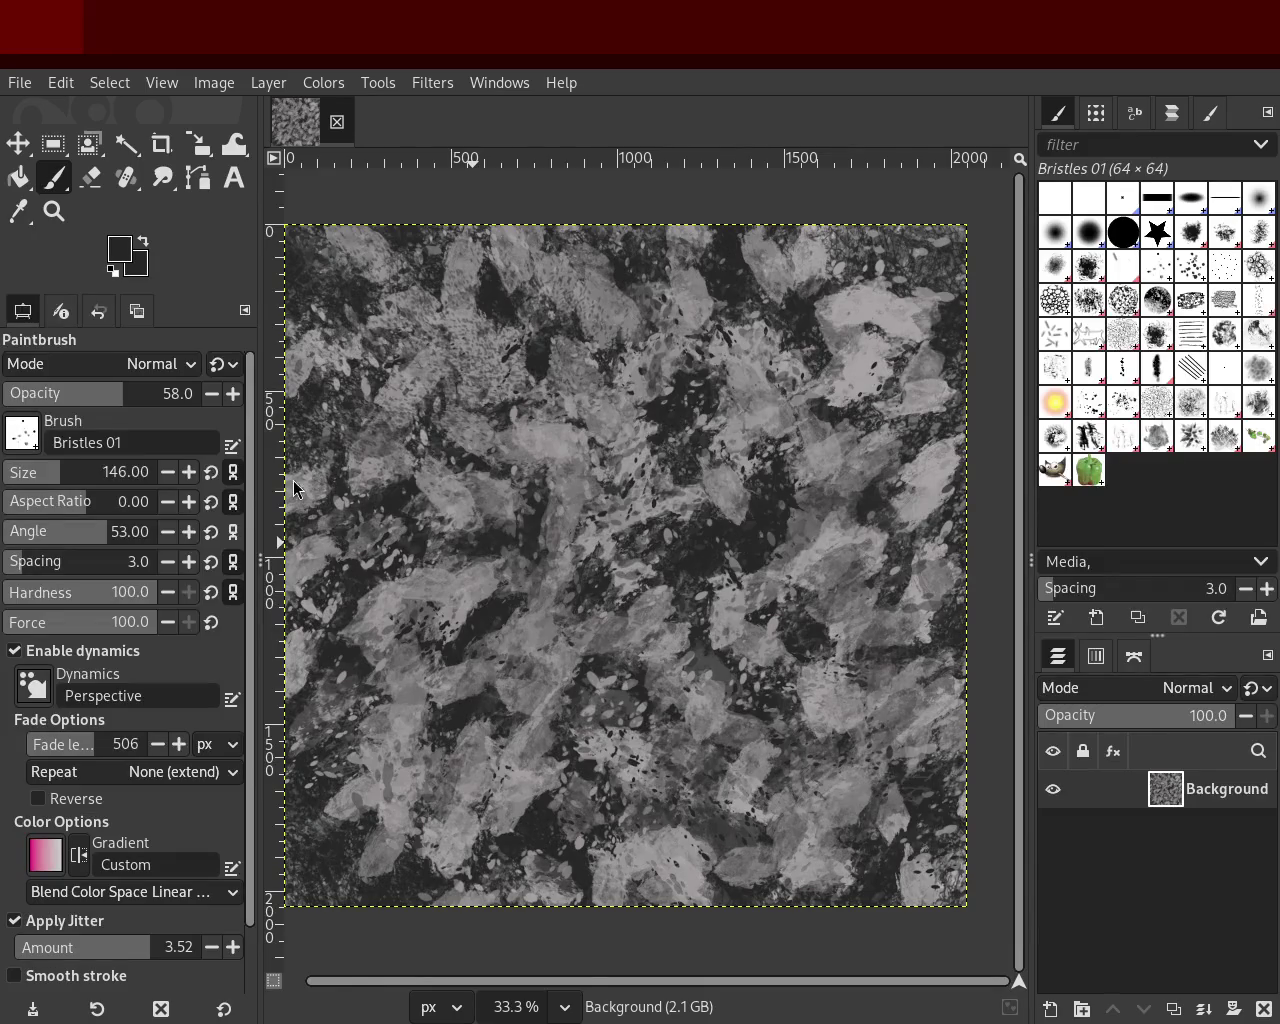
# - Lower paint opacity to 44 and darken the upper-left with a sampled dark stroke
pyautogui.keyDown('ctrl'); pyautogui.click(554, 441); pyautogui.keyUp('ctrl')
pyautogui.click(88, 395)
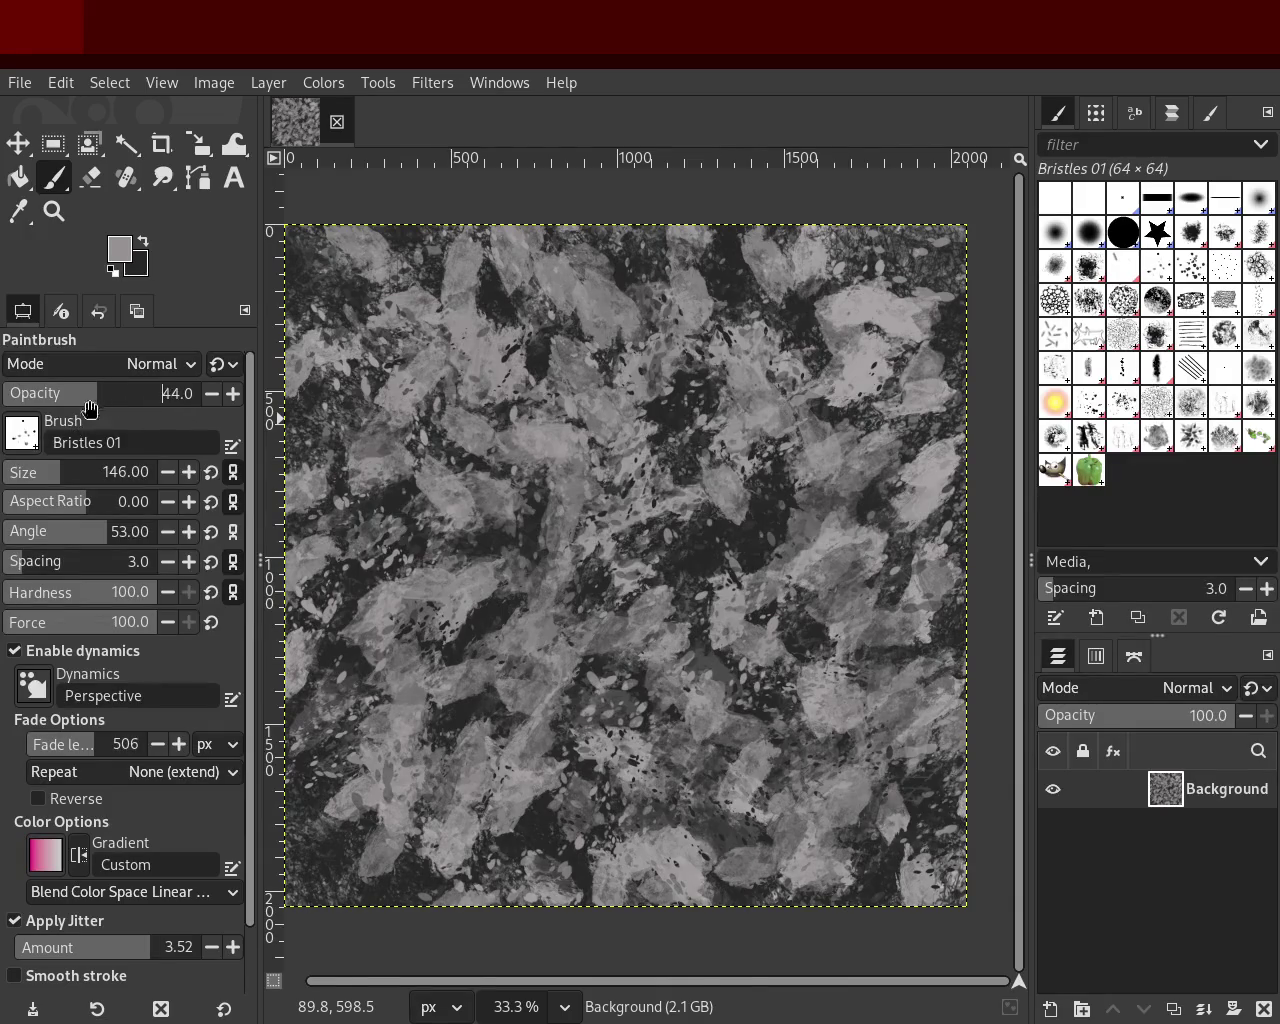
pyautogui.moveTo(287, 661); pyautogui.dragTo(541, 289)
pyautogui.hotkey('ctrl', 'z')
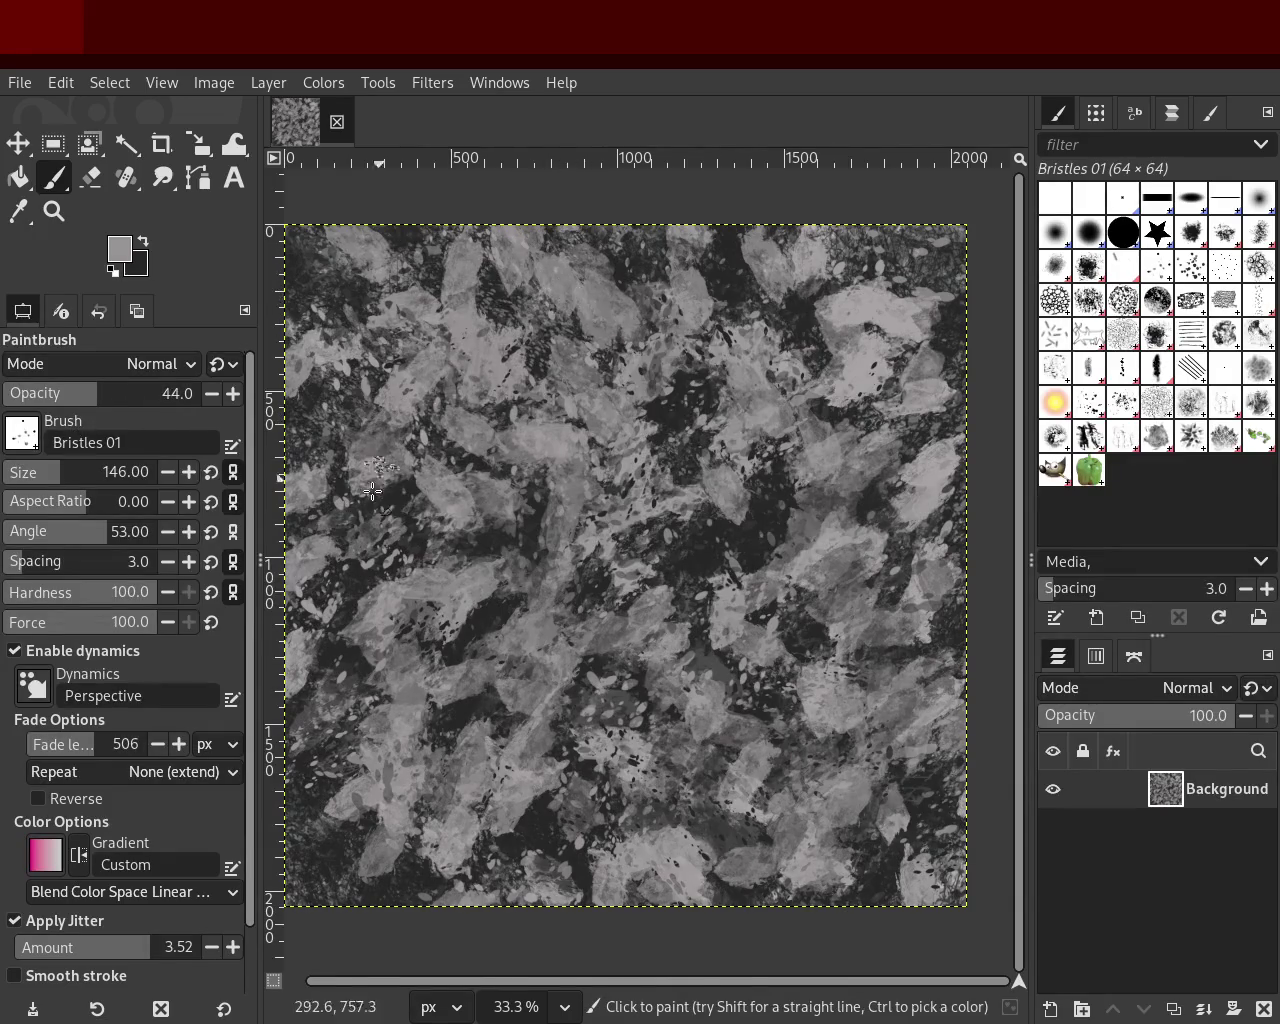
pyautogui.keyDown('ctrl'); pyautogui.click(700, 434); pyautogui.keyUp('ctrl')
pyautogui.moveTo(322, 522); pyautogui.dragTo(580, 256)
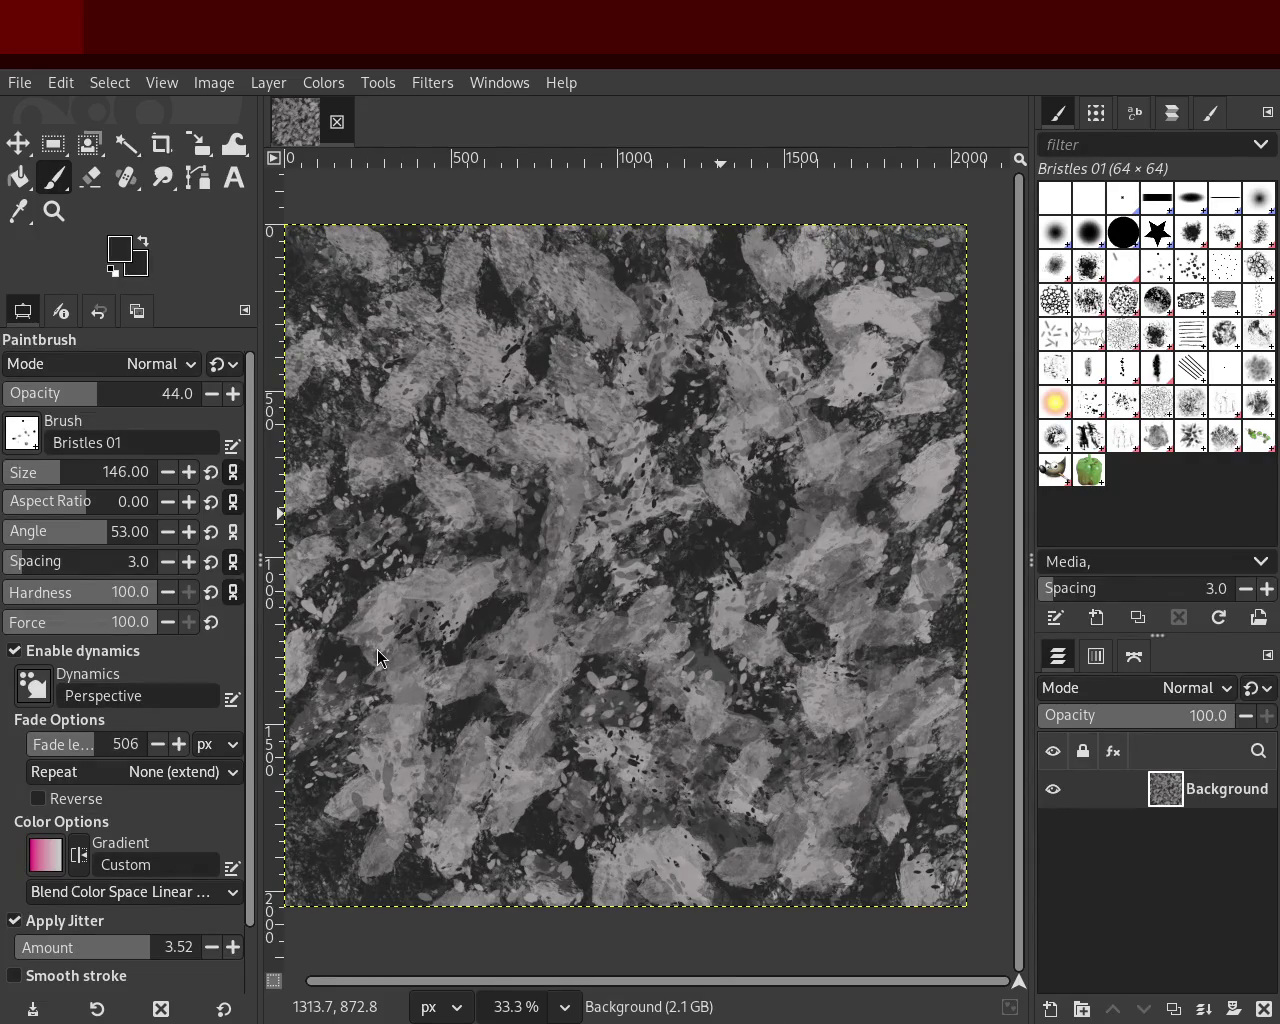
# - Paint sampled grey strokes and darker dabs across the texture
pyautogui.keyDown('ctrl'); pyautogui.click(651, 438); pyautogui.keyUp('ctrl')
pyautogui.moveTo(689, 487); pyautogui.dragTo(742, 589)
pyautogui.moveTo(508, 700); pyautogui.dragTo(735, 545)
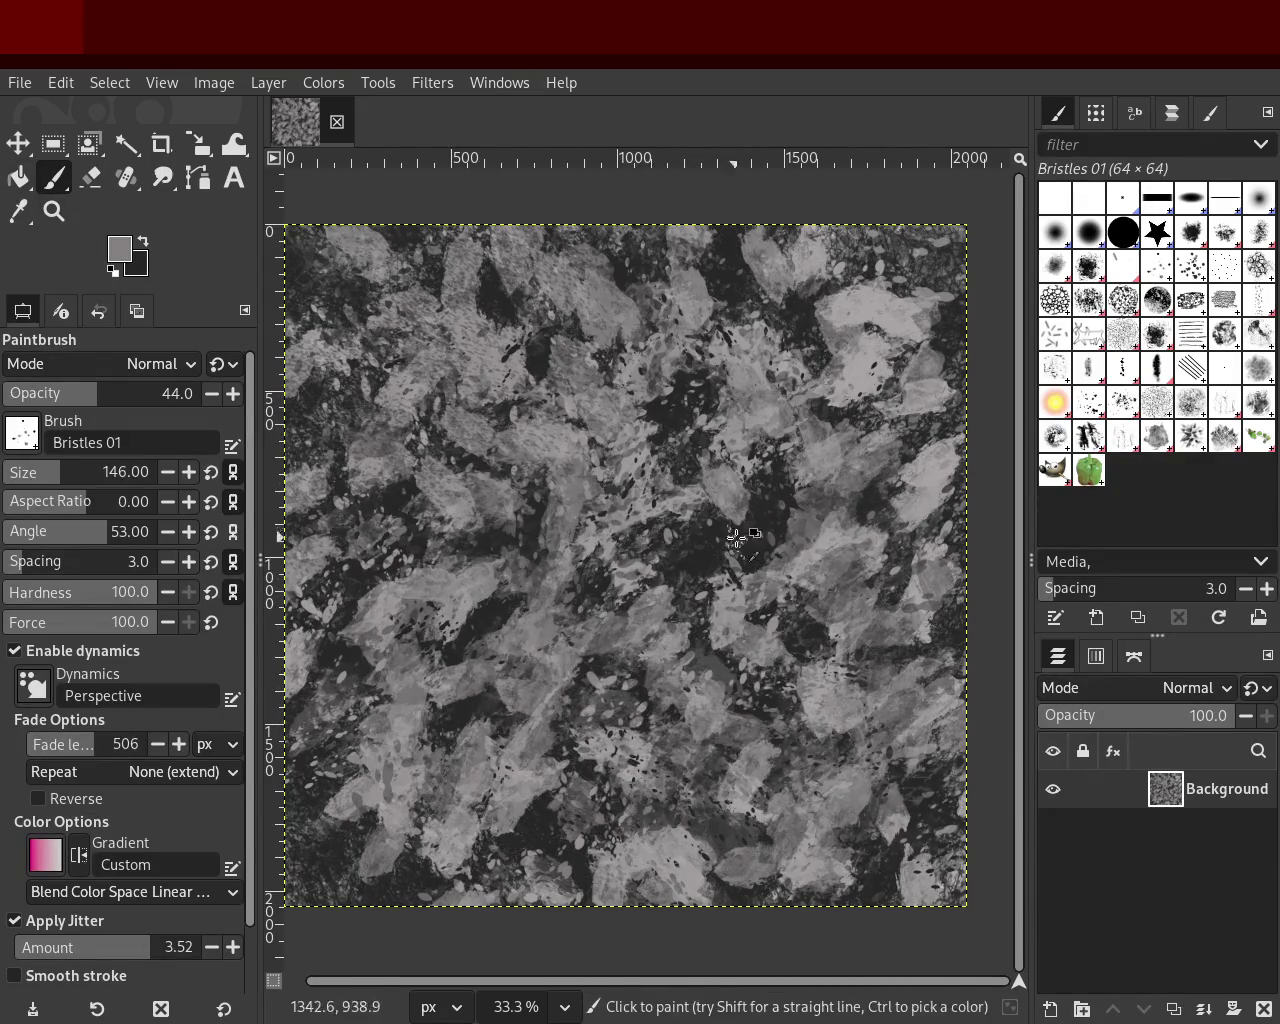
# - Sample a lighter grey and stamp a large dab with the brush at size 305
pyautogui.keyDown('ctrl'); pyautogui.click(826, 540); pyautogui.keyUp('ctrl')
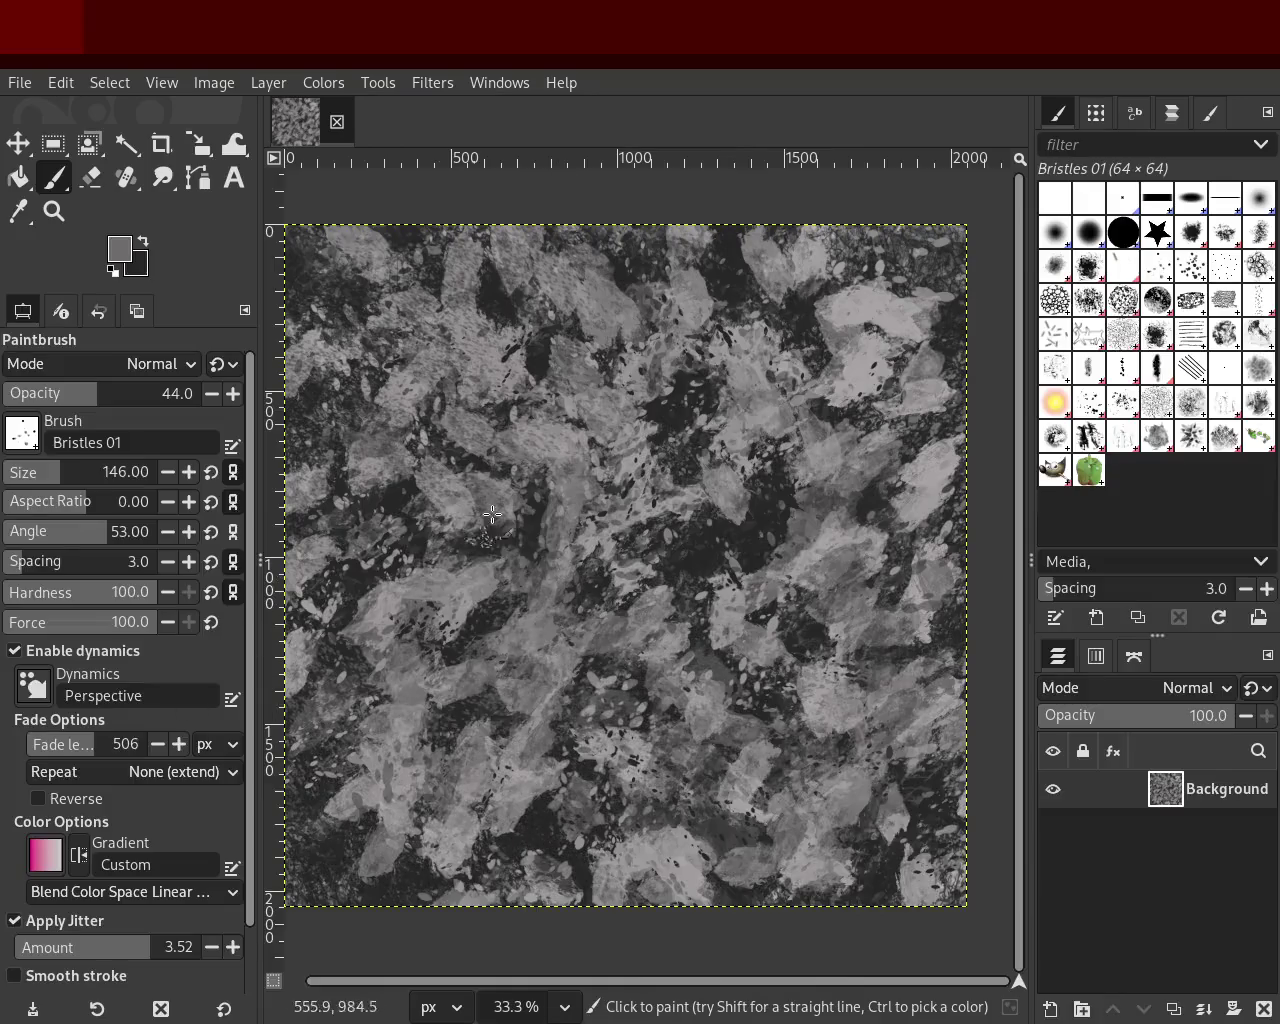
pyautogui.keyDown('ctrl'); pyautogui.click(468, 360); pyautogui.keyUp('ctrl')
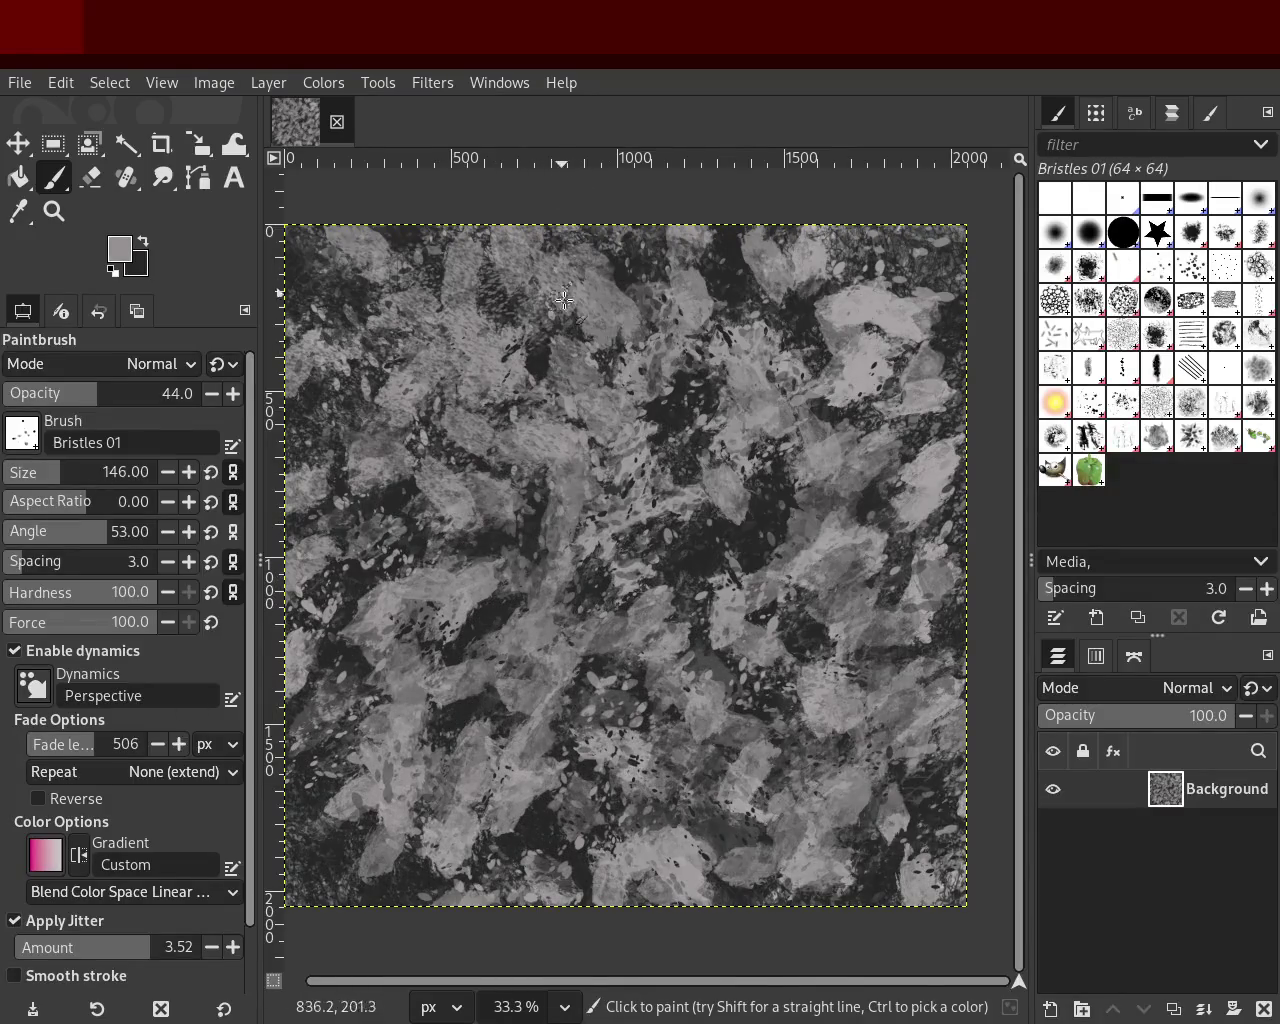
pyautogui.keyDown('ctrl'); pyautogui.click(537, 355); pyautogui.keyUp('ctrl')
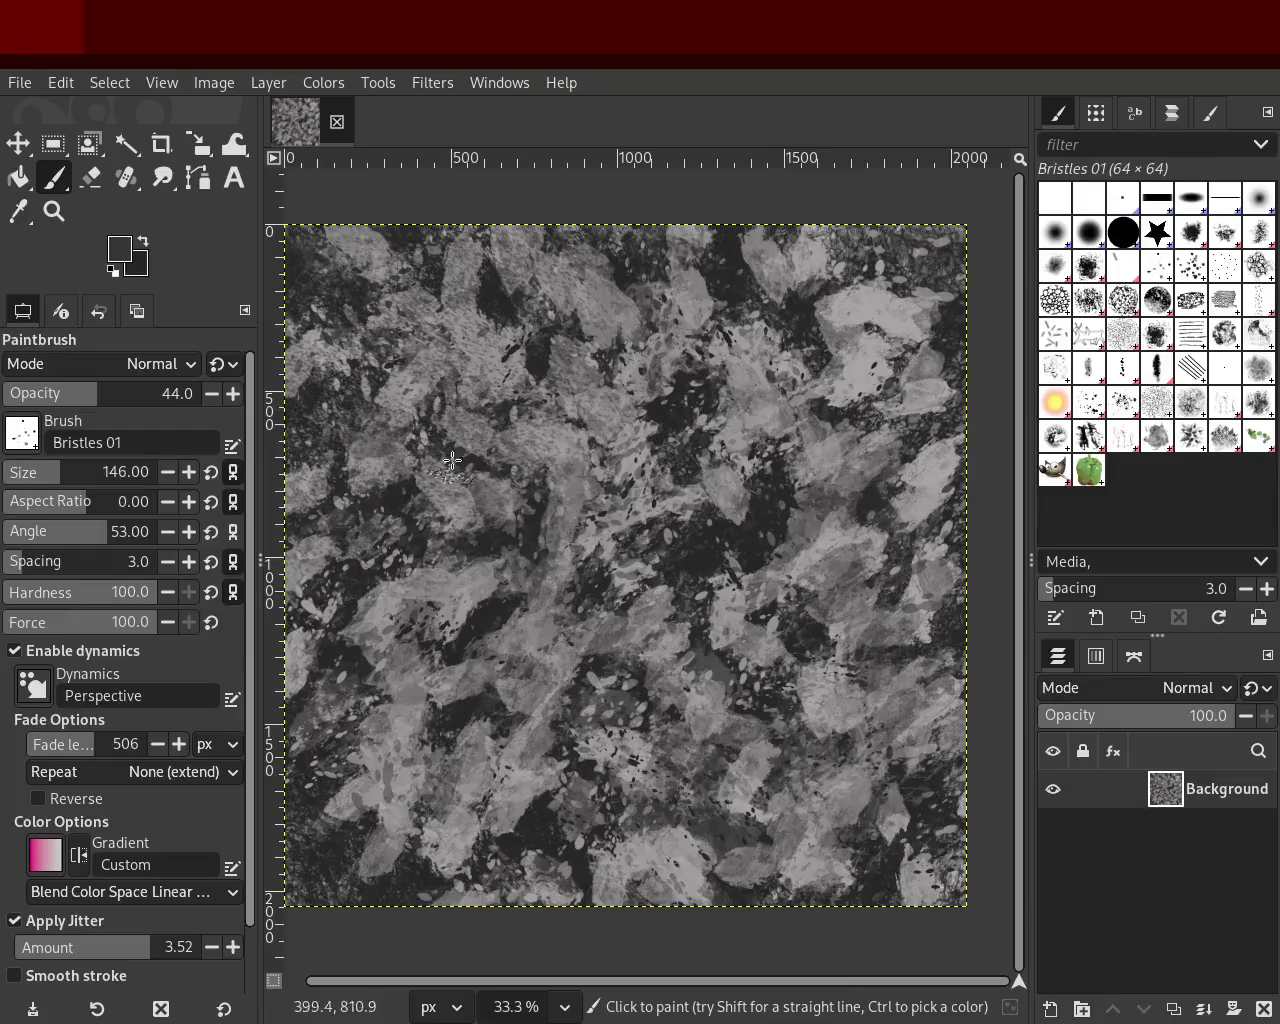
pyautogui.keyDown('ctrl'); pyautogui.click(561, 447); pyautogui.keyUp('ctrl')
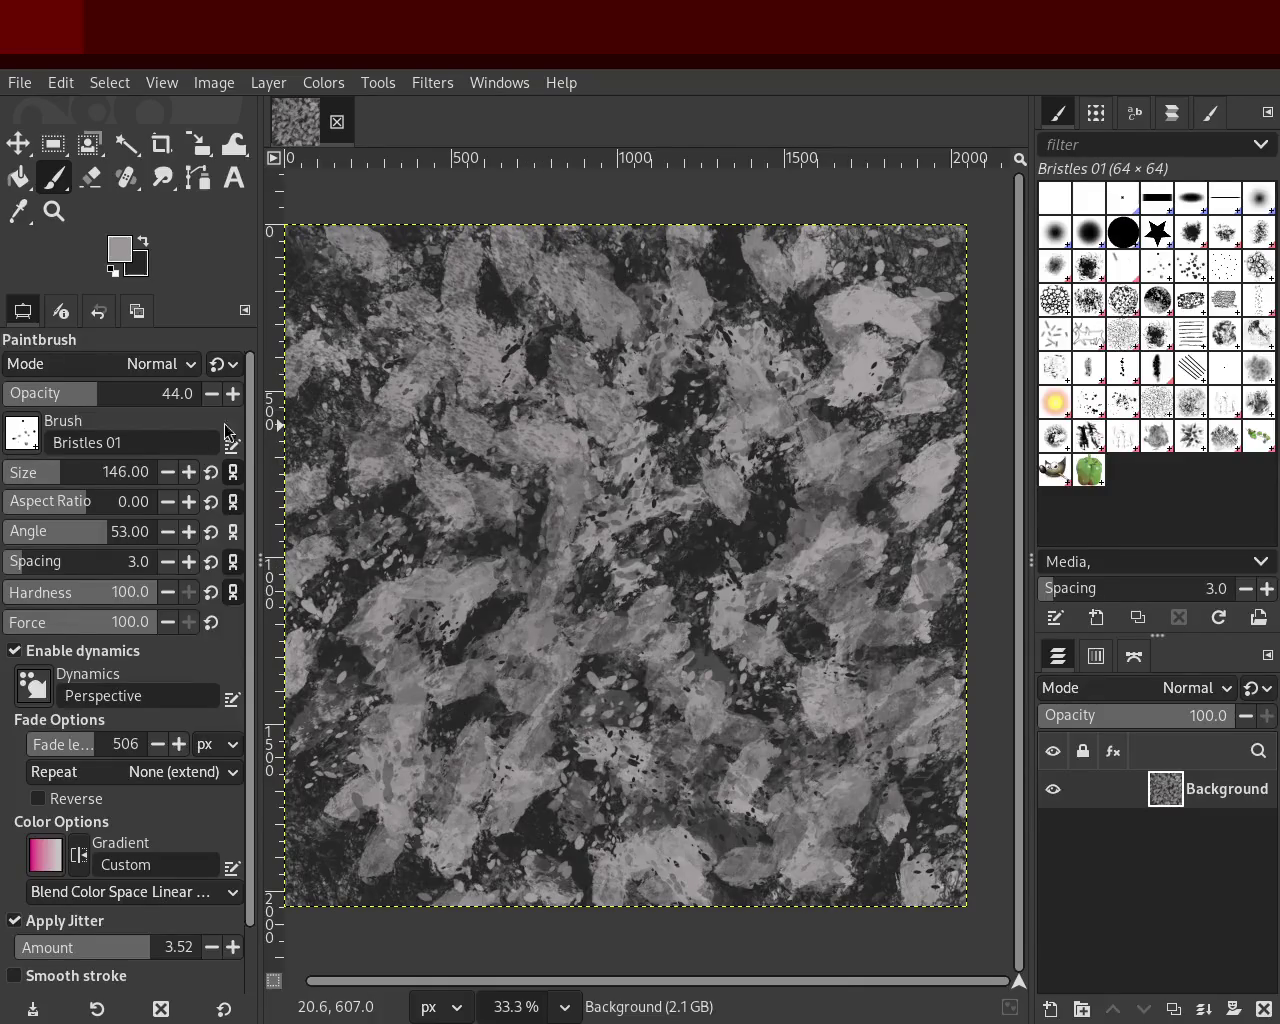
pyautogui.click(85, 472)
pyautogui.click(555, 330)
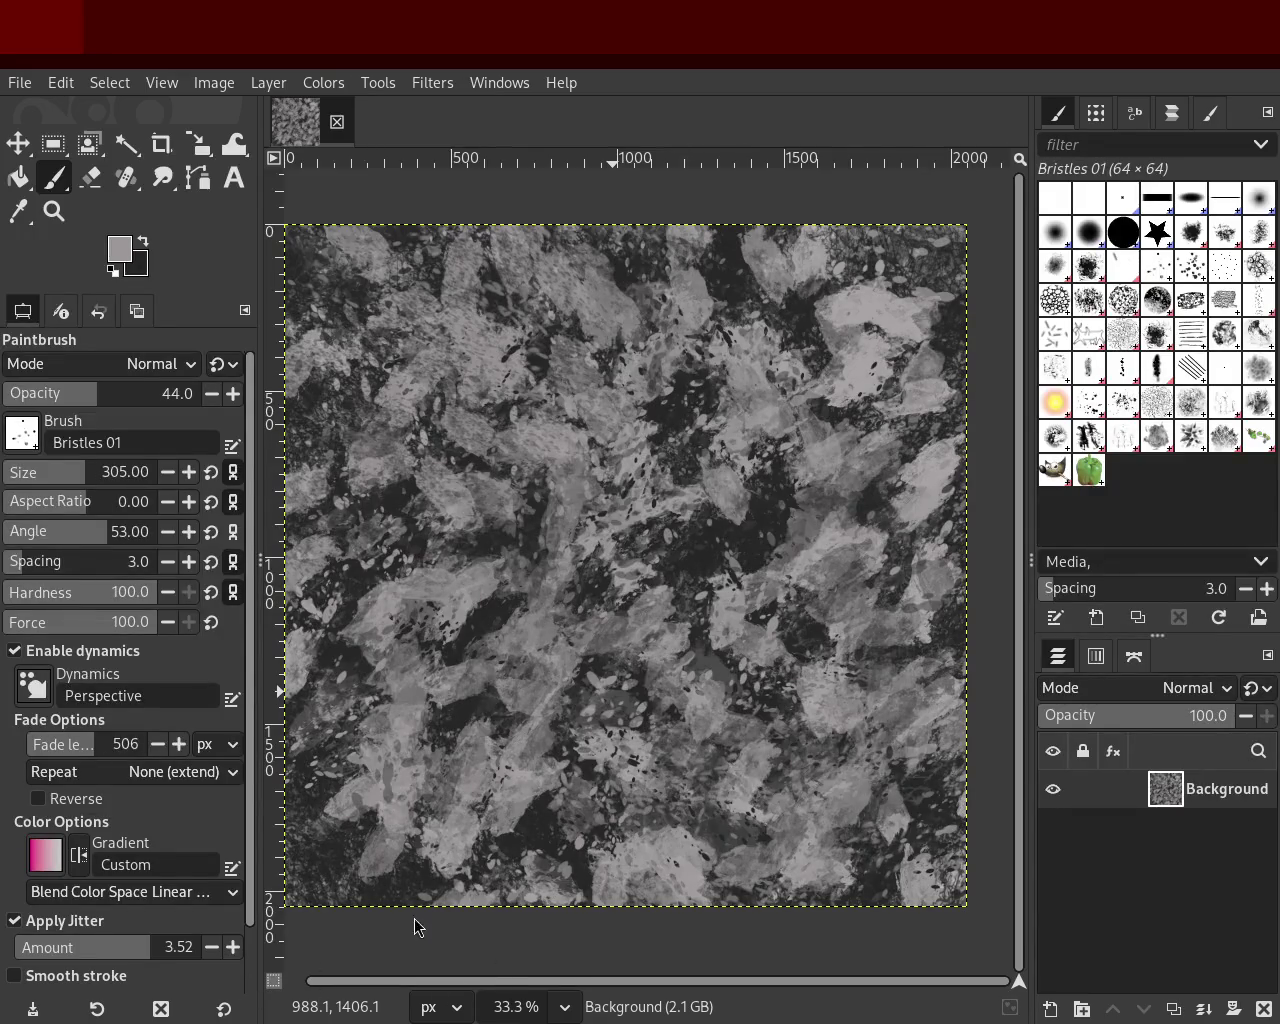
# - Make GIMP fullscreen, switch to Firefox's Psalm 1 page, and restore it to a smaller window
pyautogui.press('F11')
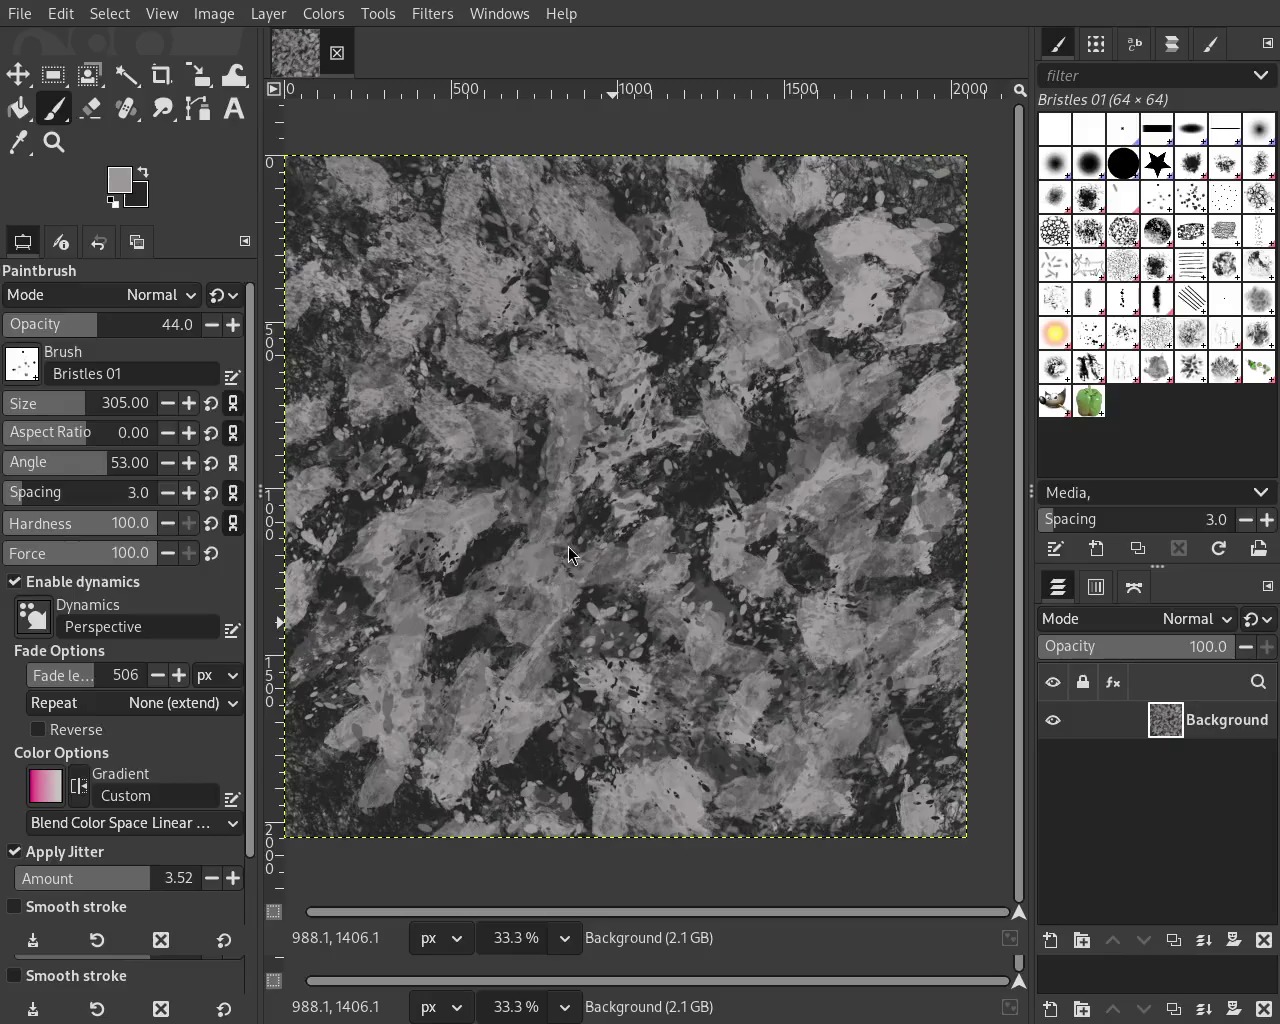
pyautogui.hotkey('alt', 'Tab')
pyautogui.moveTo(734, 600)
pyautogui.mouseDown()
pyautogui.moveTo(774, 266)
pyautogui.moveTo(938, 240)
pyautogui.mouseUp()
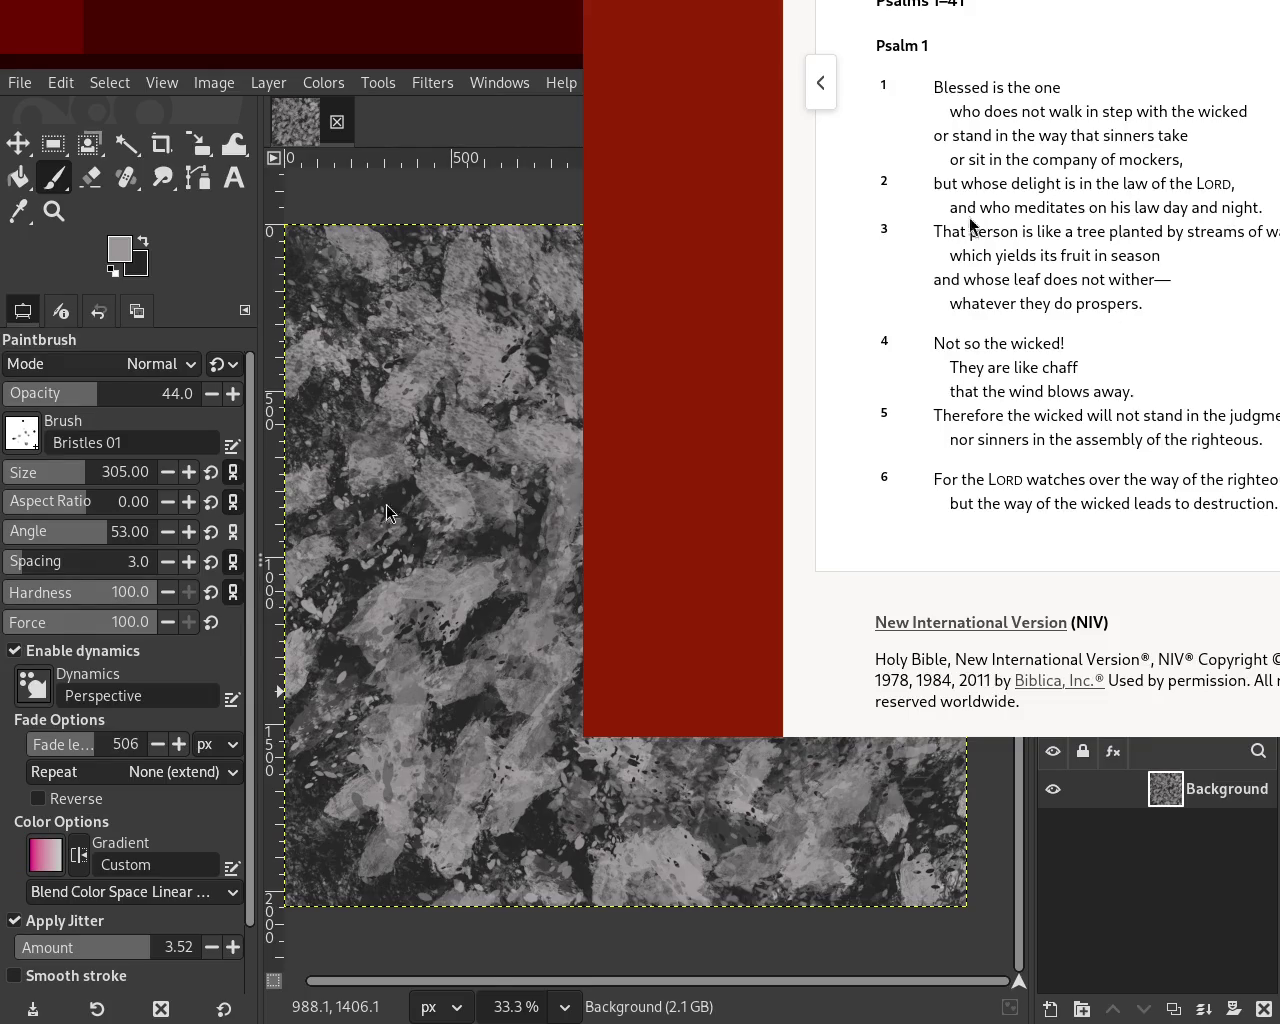
# - Reposition the browser window, now on Deuteronomy 6:7, over the GIMP canvas
pyautogui.moveTo(1177, 84)
pyautogui.mouseDown()
pyautogui.moveTo(1279, 600)
pyautogui.moveTo(1279, 110)
pyautogui.mouseUp()
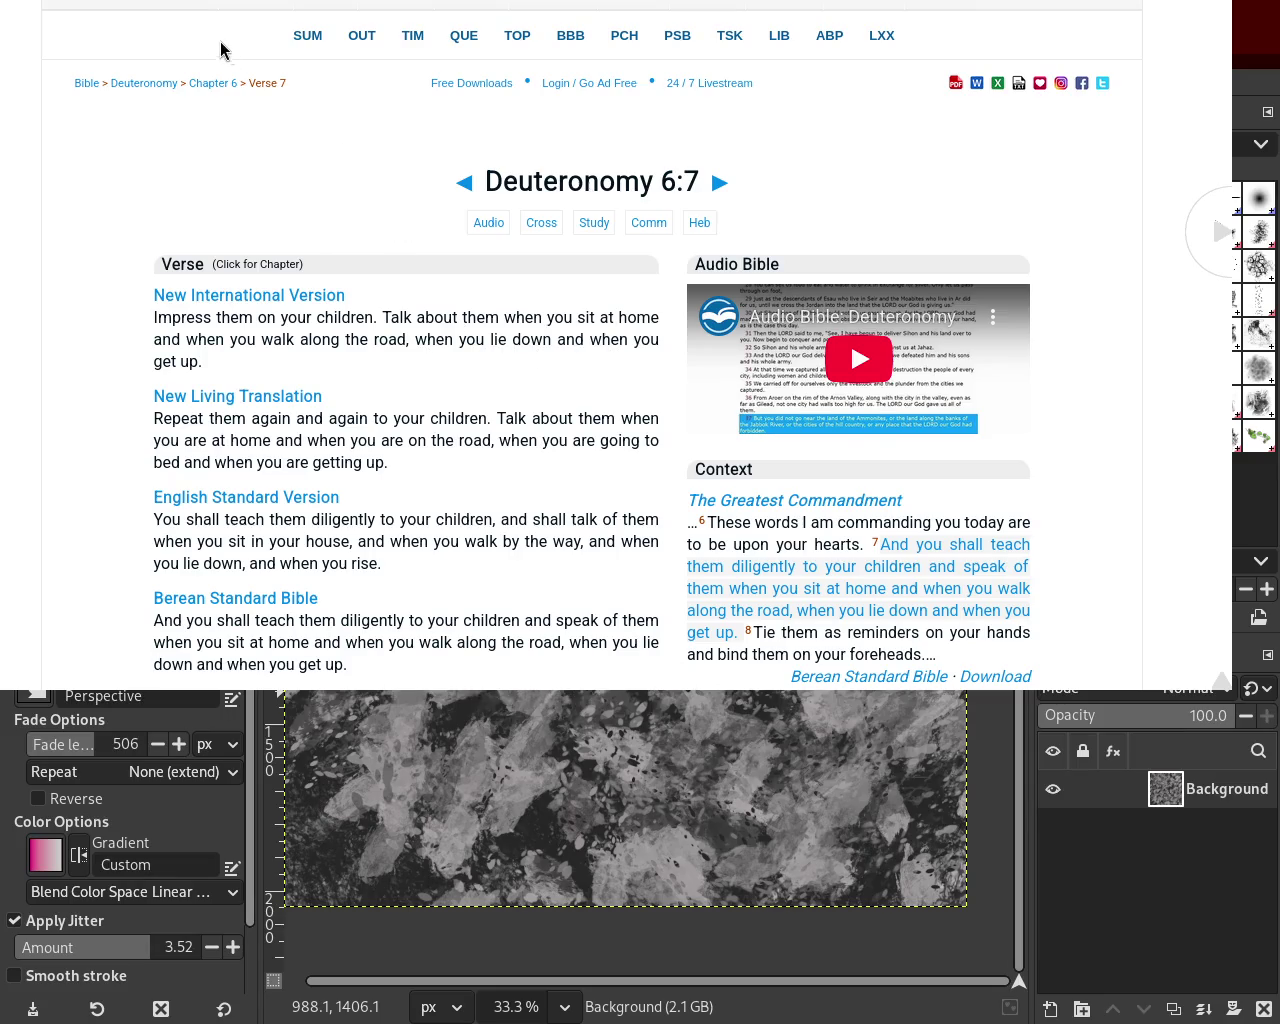
# - Drag the Deuteronomy 6:7 browser window up and right to uncover GIMP's menus and toolbox
pyautogui.moveTo(408, 8); pyautogui.dragTo(985, 0)
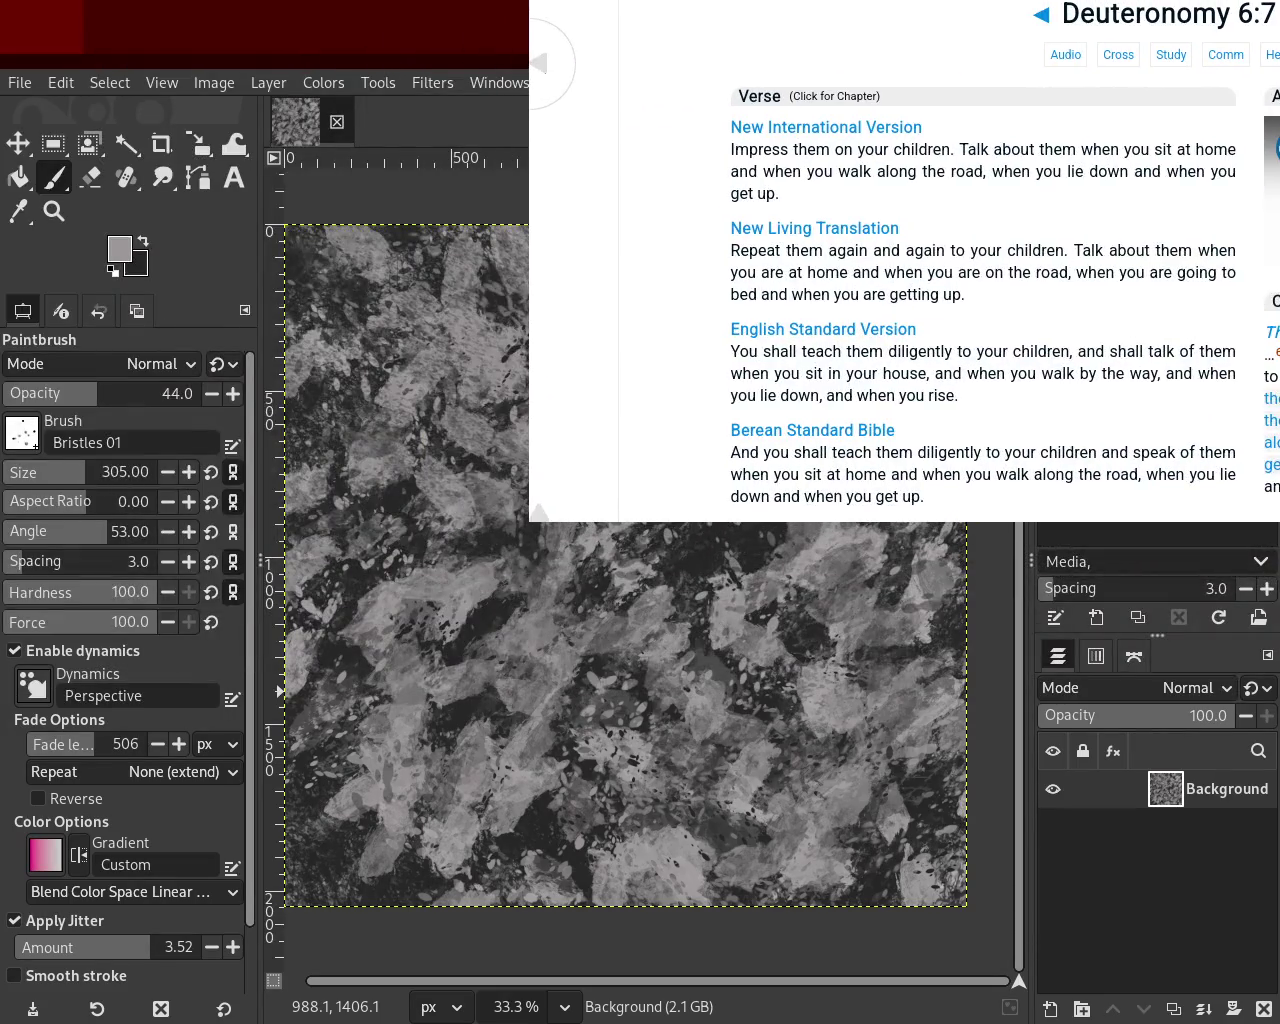